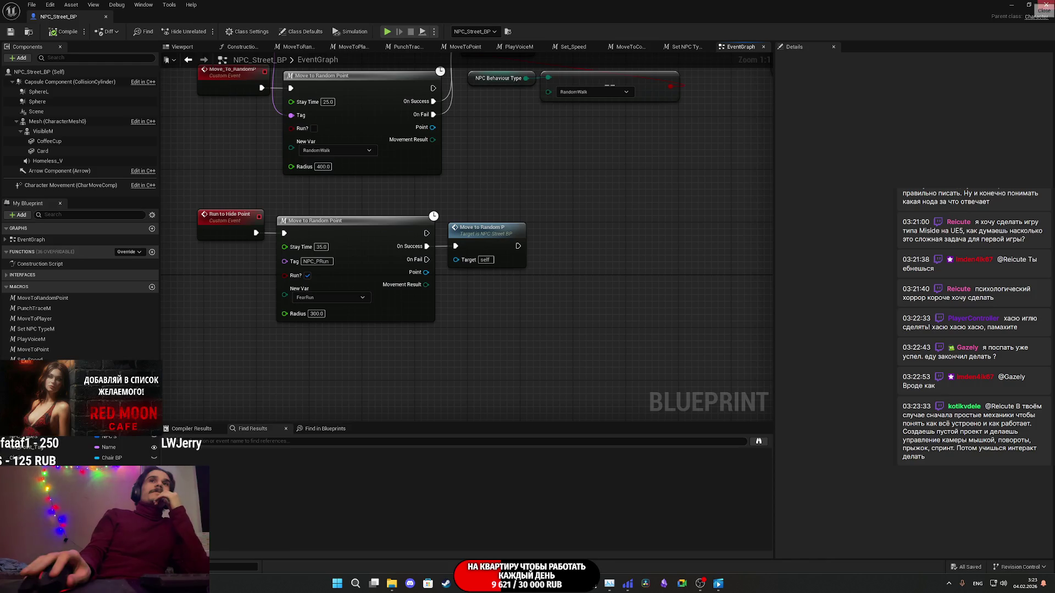
# Step: Close the NPC_Street_BP Blueprint editor to get back to the ThirdPersonExampleMap street
pyautogui.click(1045, 5)
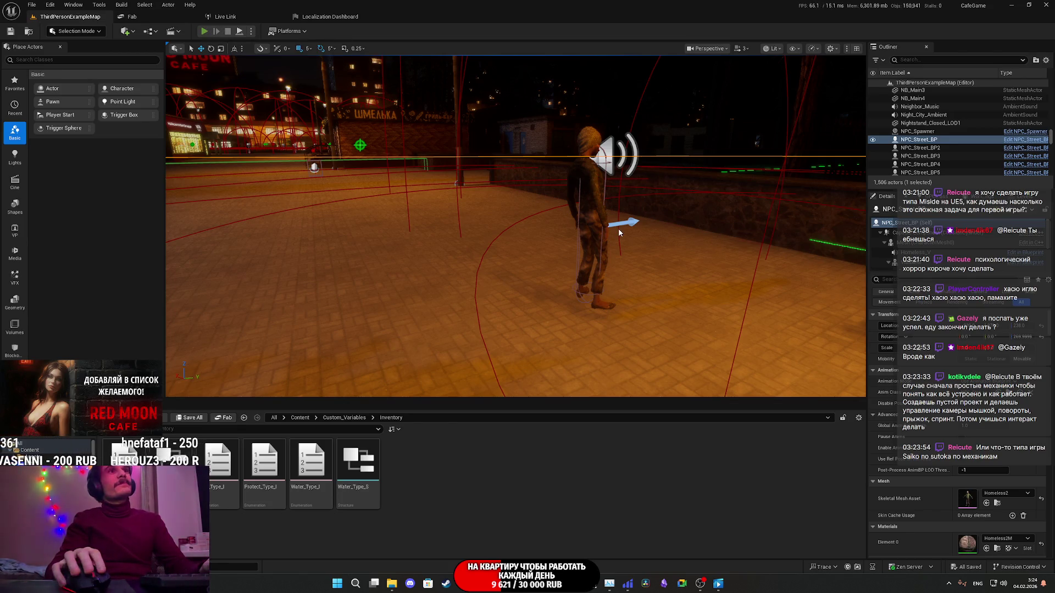
# Step: Play-test the street level full screen, walking to an NPC and punching it until it falls, then stop
pyautogui.hotkey('alt', 'p')
pyautogui.press('F11')
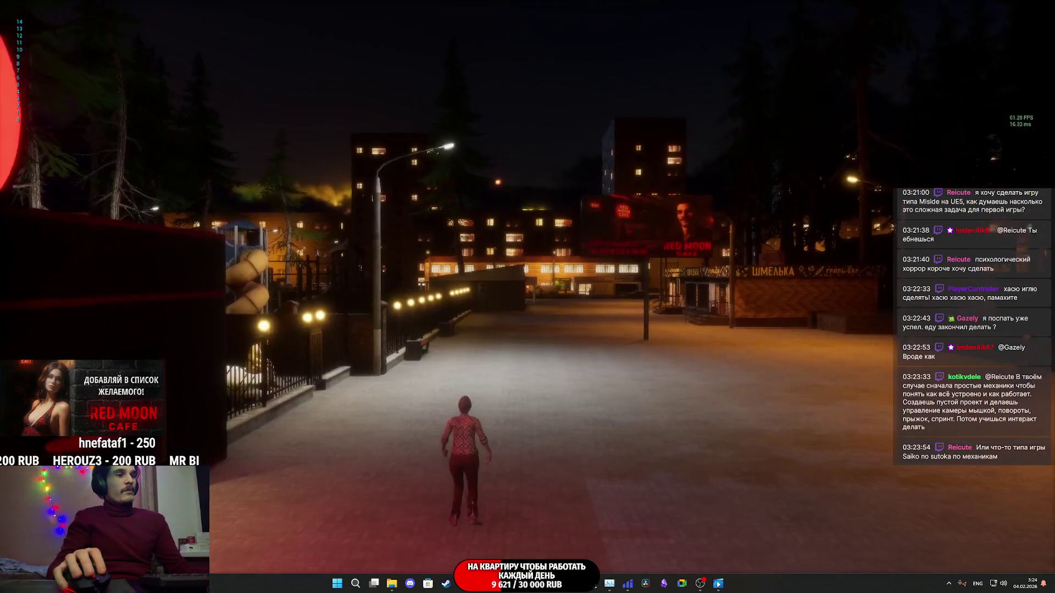
pyautogui.press('w')
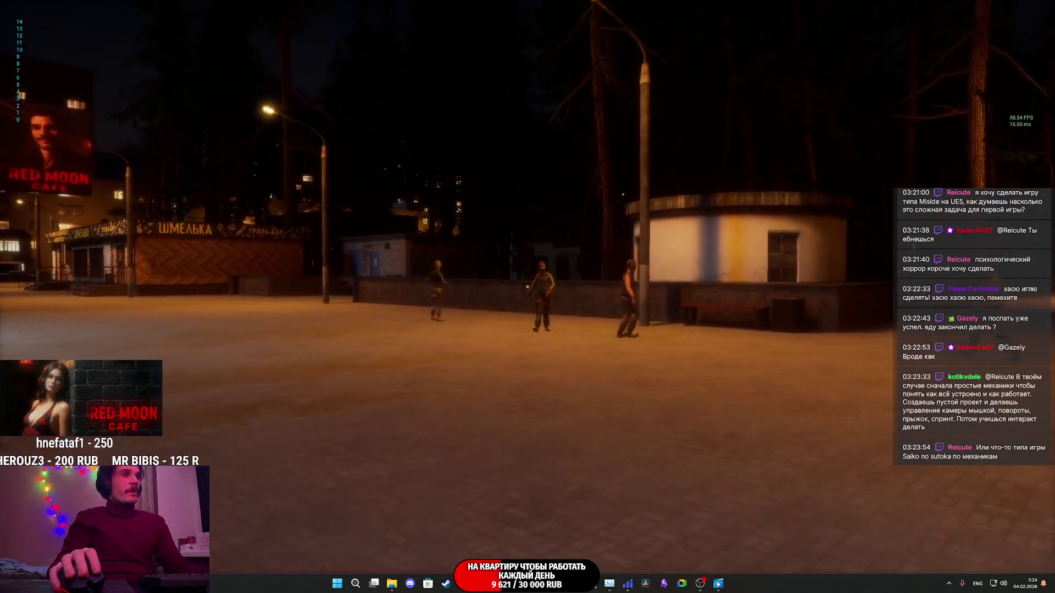
pyautogui.press('w')
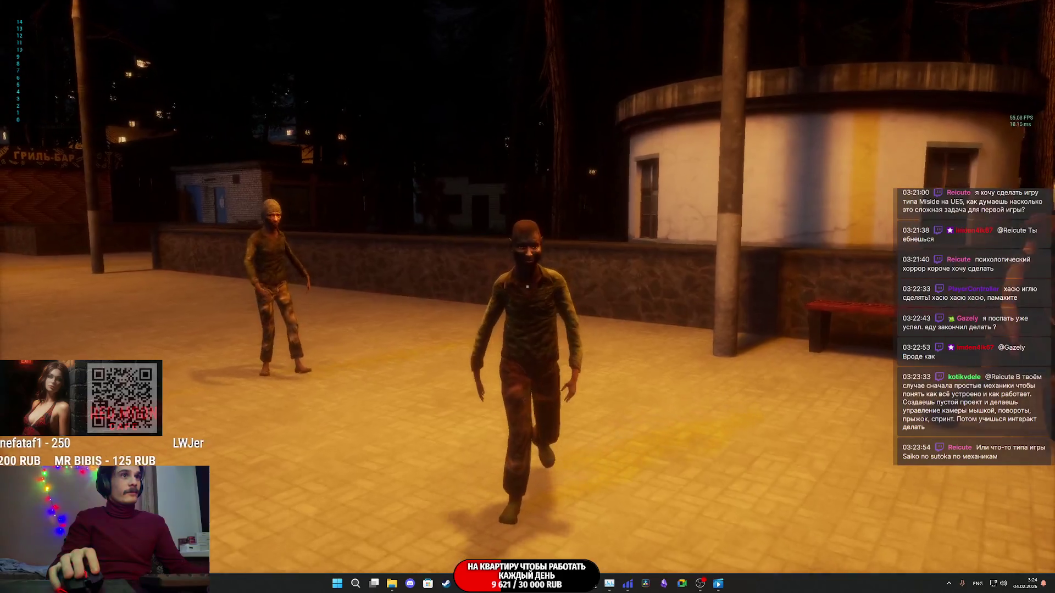
pyautogui.press('f')
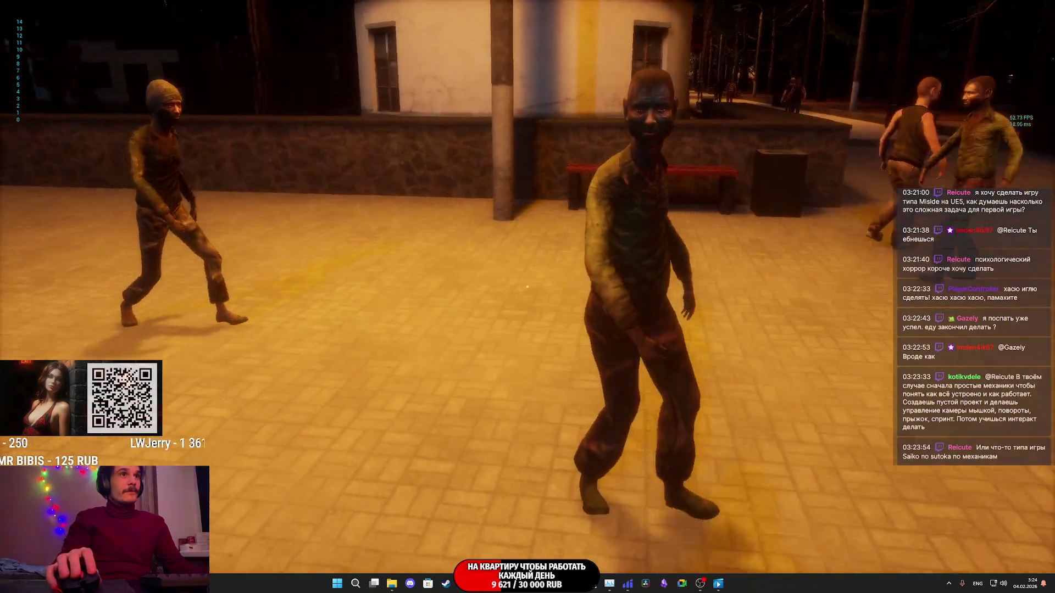
pyautogui.press('f')
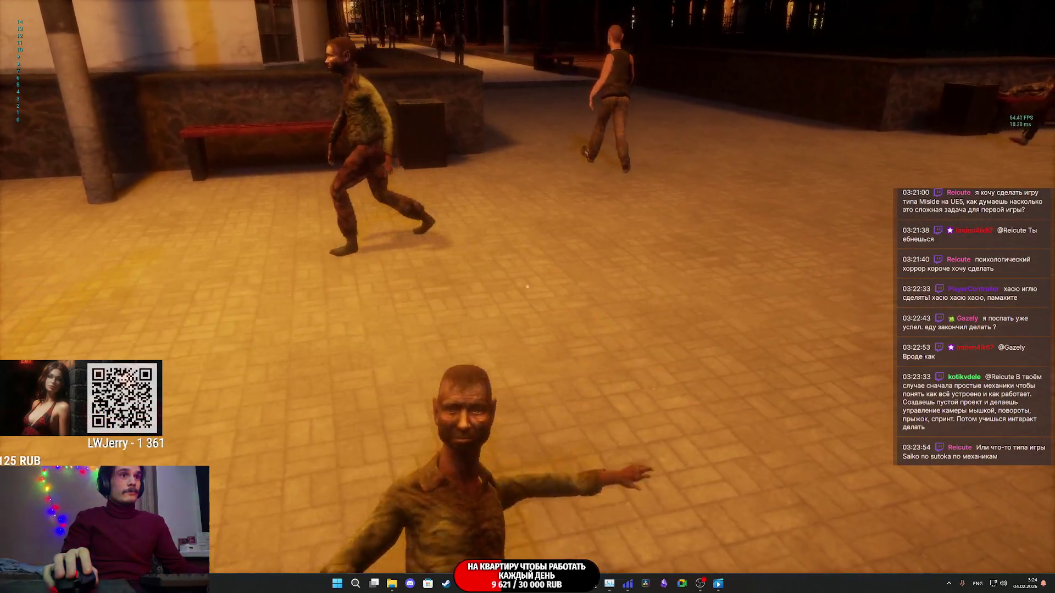
pyautogui.click(527, 286)
pyautogui.press('f')
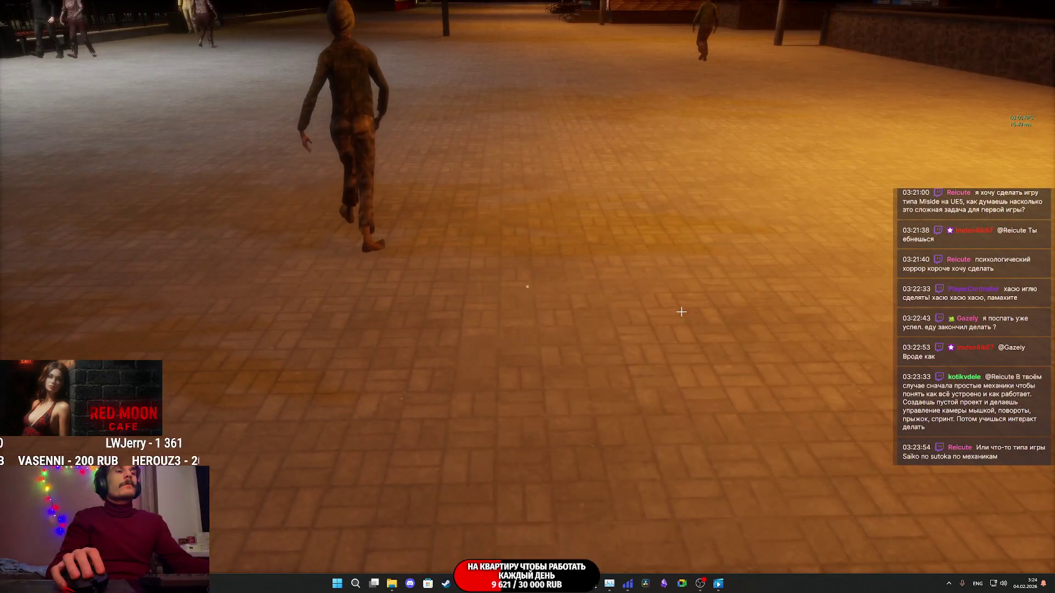
pyautogui.press('Escape')
# Step: Select the NPC_Street_BP22 actor on the street and open its blueprint
pyautogui.moveTo(509, 588)
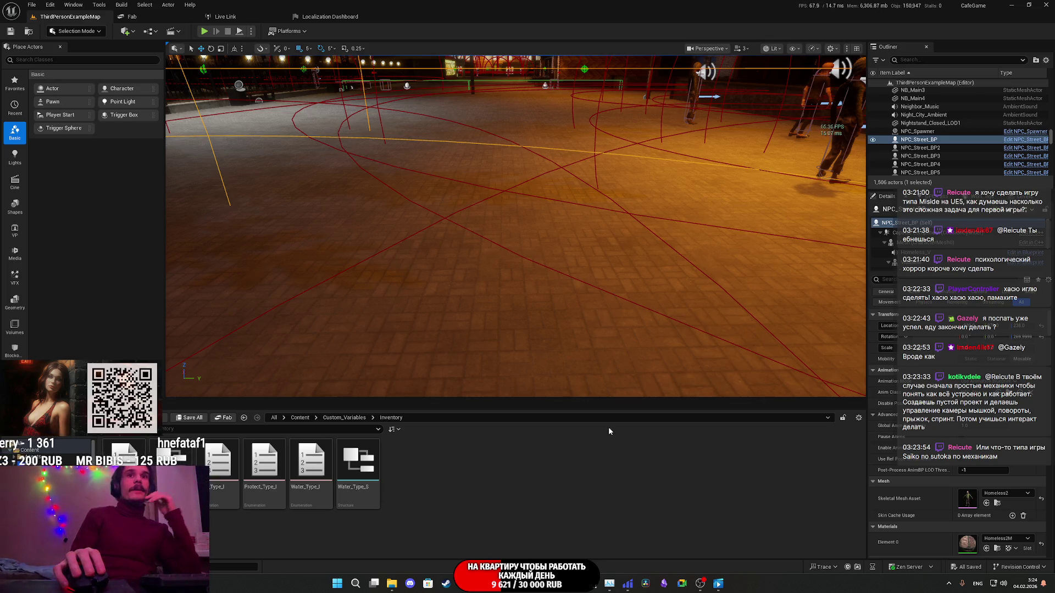
pyautogui.moveTo(330, 357)
pyautogui.mouseDown()
pyautogui.moveTo(357, 308)
pyautogui.moveTo(511, 275)
pyautogui.mouseUp()
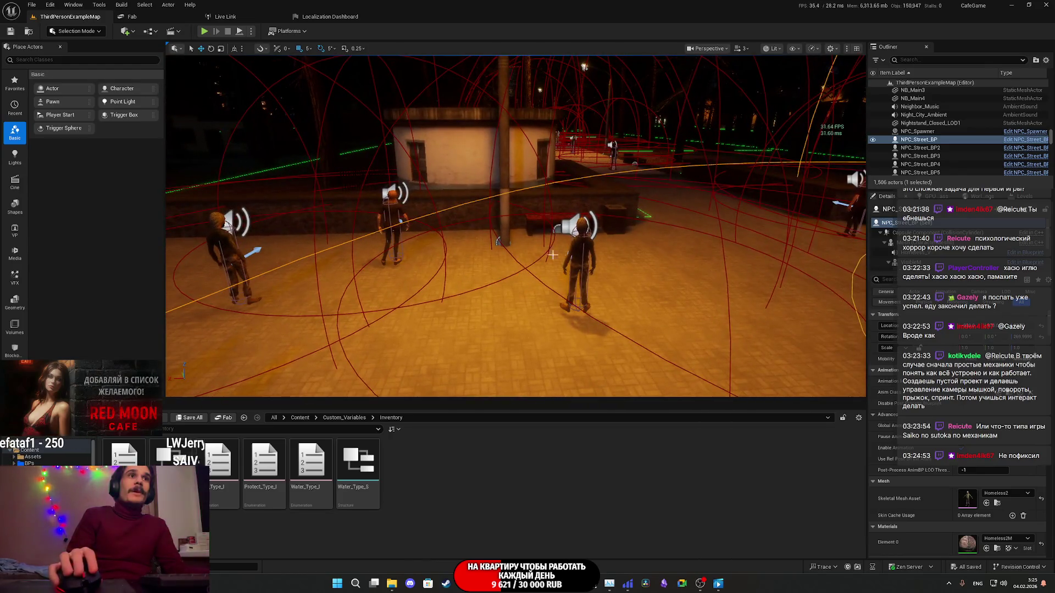
pyautogui.click(579, 264)
pyautogui.press('f')
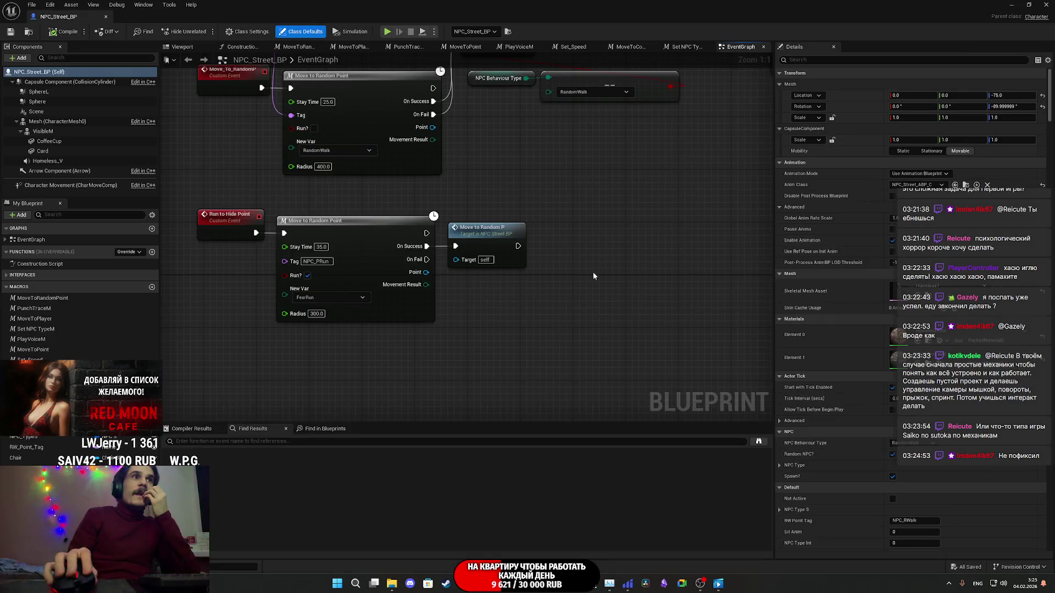
# Step: Navigate the EventGraph to the Can_Punch custom event and shift its node left
pyautogui.scroll(-6, 611, 332)
pyautogui.moveTo(646, 334)
pyautogui.mouseDown()
pyautogui.moveTo(540, 203)
pyautogui.moveTo(524, 205)
pyautogui.mouseUp()
pyautogui.scroll(-3, 528, 241)
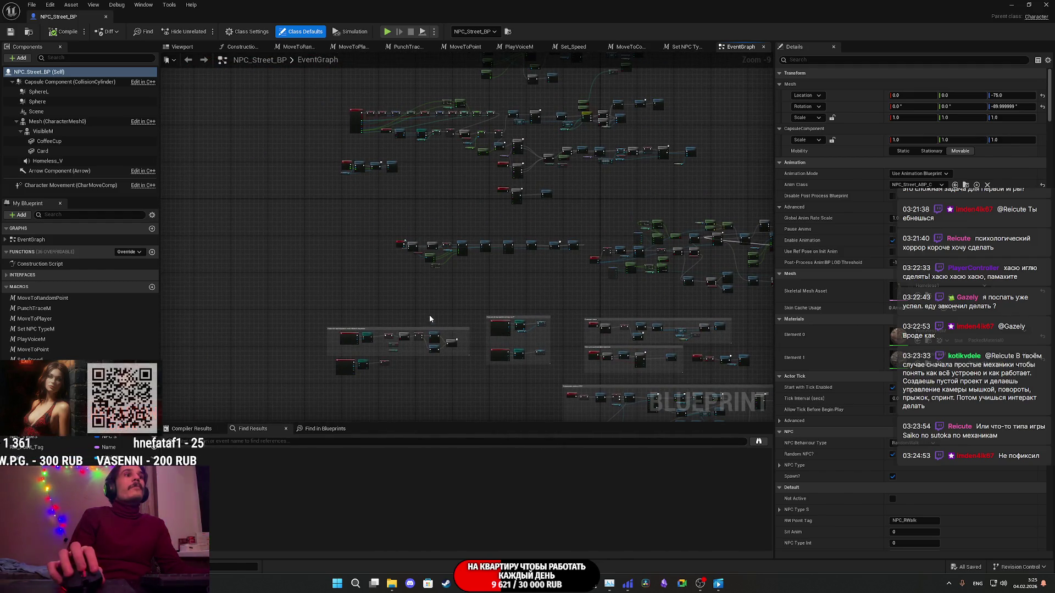
pyautogui.scroll(4, 411, 187)
pyautogui.scroll(5, 340, 311)
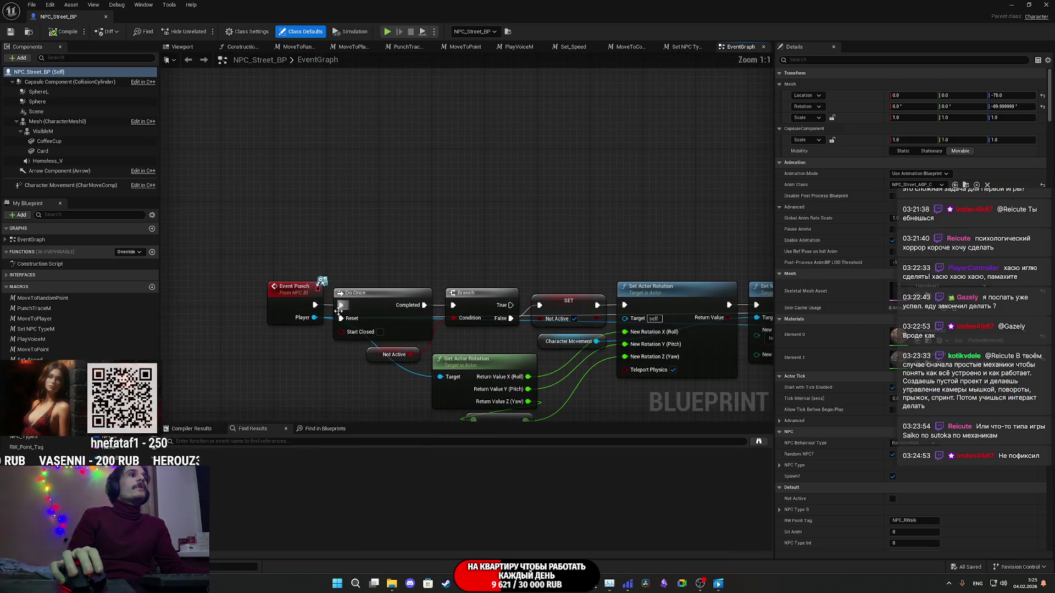
pyautogui.moveTo(519, 333); pyautogui.dragTo(161, 285)
pyautogui.moveTo(585, 226)
pyautogui.mouseDown()
pyautogui.moveTo(543, 221)
pyautogui.moveTo(649, 212)
pyautogui.moveTo(327, 174)
pyautogui.mouseUp()
pyautogui.moveTo(310, 292)
pyautogui.mouseDown()
pyautogui.moveTo(222, 297)
pyautogui.moveTo(295, 290)
pyautogui.mouseUp()
# Step: Add a Do Once node after Can_Punch and move both nodes up and left together
pyautogui.write('doo')
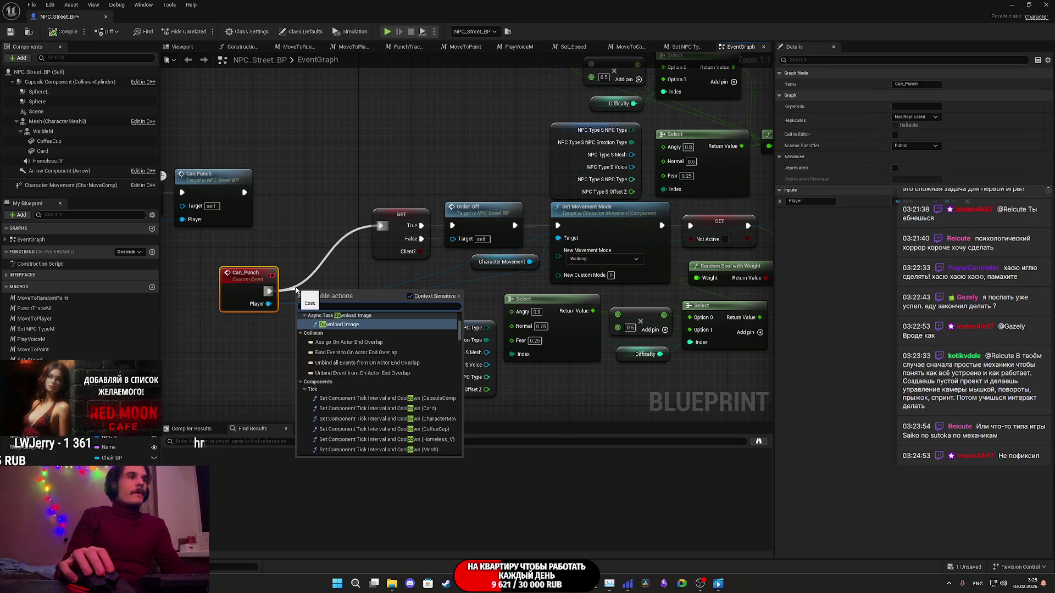
pyautogui.press('Escape')
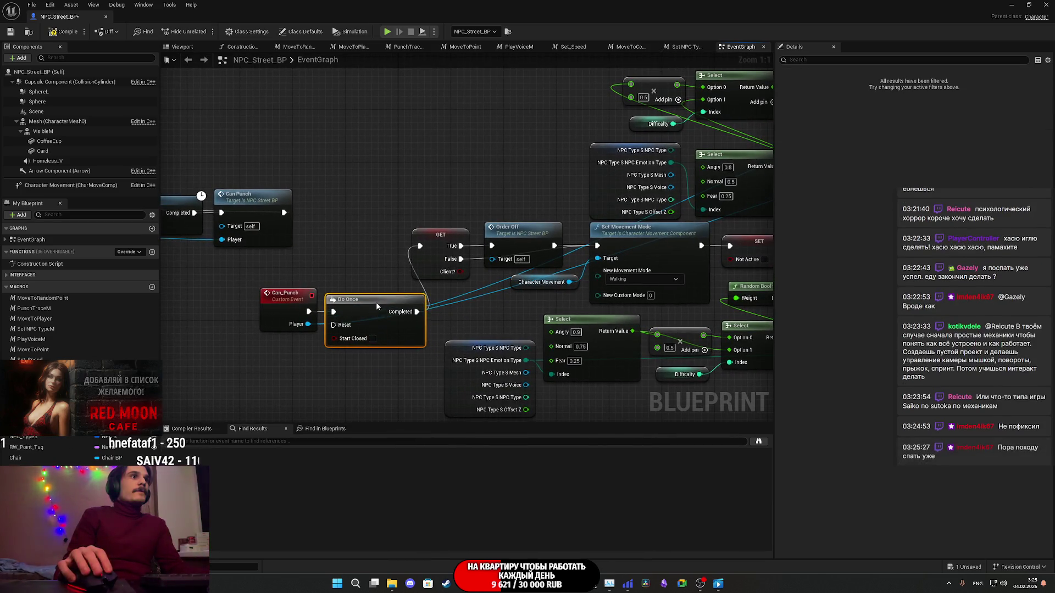
pyautogui.moveTo(373, 298); pyautogui.dragTo(378, 301)
pyautogui.keyDown('shift'); pyautogui.click(297, 328); pyautogui.keyUp('shift')
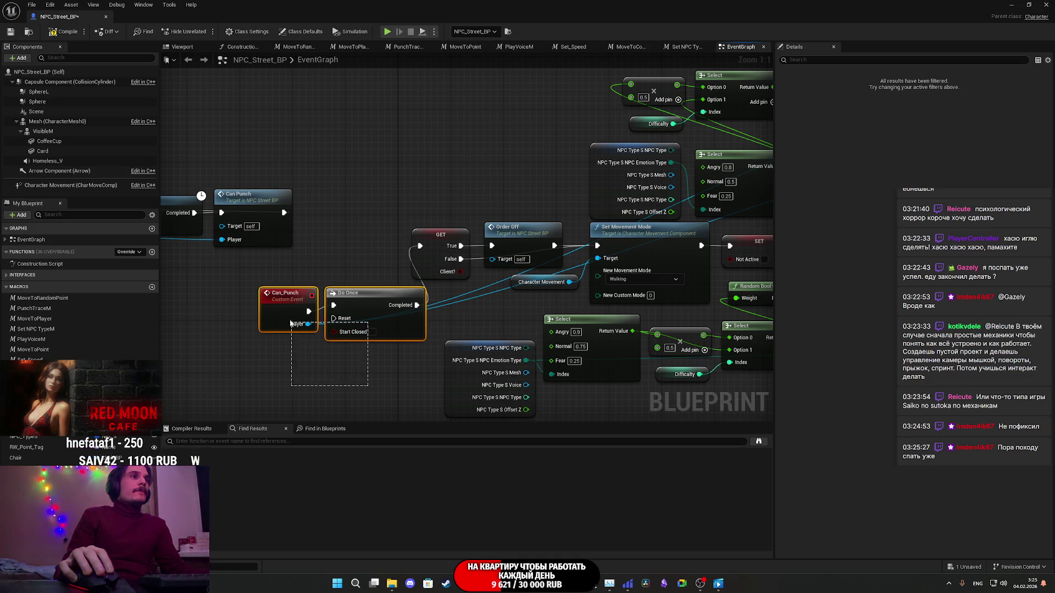
pyautogui.moveTo(525, 344)
pyautogui.mouseDown()
pyautogui.moveTo(495, 292)
pyautogui.moveTo(489, 234)
pyautogui.moveTo(506, 174)
pyautogui.moveTo(486, 172)
pyautogui.mouseUp()
pyautogui.moveTo(492, 233)
pyautogui.mouseDown()
pyautogui.moveTo(443, 240)
pyautogui.moveTo(351, 219)
pyautogui.moveTo(144, 217)
pyautogui.mouseUp()
pyautogui.click(442, 240)
# Step: Wire an execution line from Walk to Delete into the Do Once Reset input
pyautogui.scroll(-2, 555, 319)
pyautogui.moveTo(401, 207)
pyautogui.mouseDown()
pyautogui.moveTo(318, 165)
pyautogui.moveTo(657, 342)
pyautogui.moveTo(705, 355)
pyautogui.moveTo(153, 337)
pyautogui.moveTo(175, 269)
pyautogui.moveTo(176, 141)
pyautogui.moveTo(235, 110)
pyautogui.mouseUp()
pyautogui.moveTo(523, 282); pyautogui.dragTo(168, 295)
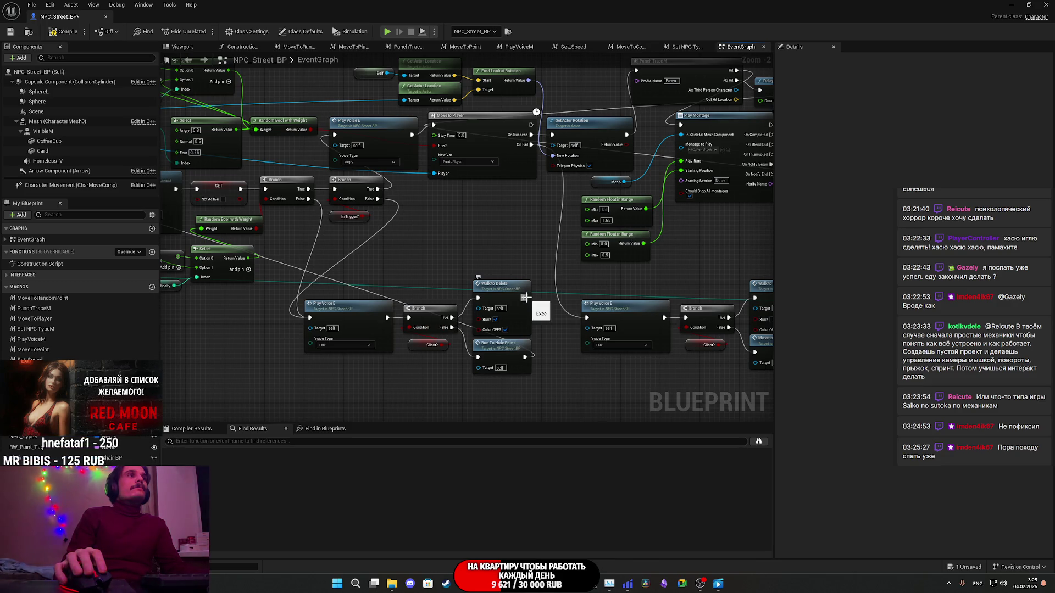
pyautogui.moveTo(524, 297)
pyautogui.mouseDown()
pyautogui.moveTo(81, 292)
pyautogui.moveTo(384, 206)
pyautogui.moveTo(397, 117)
pyautogui.mouseUp()
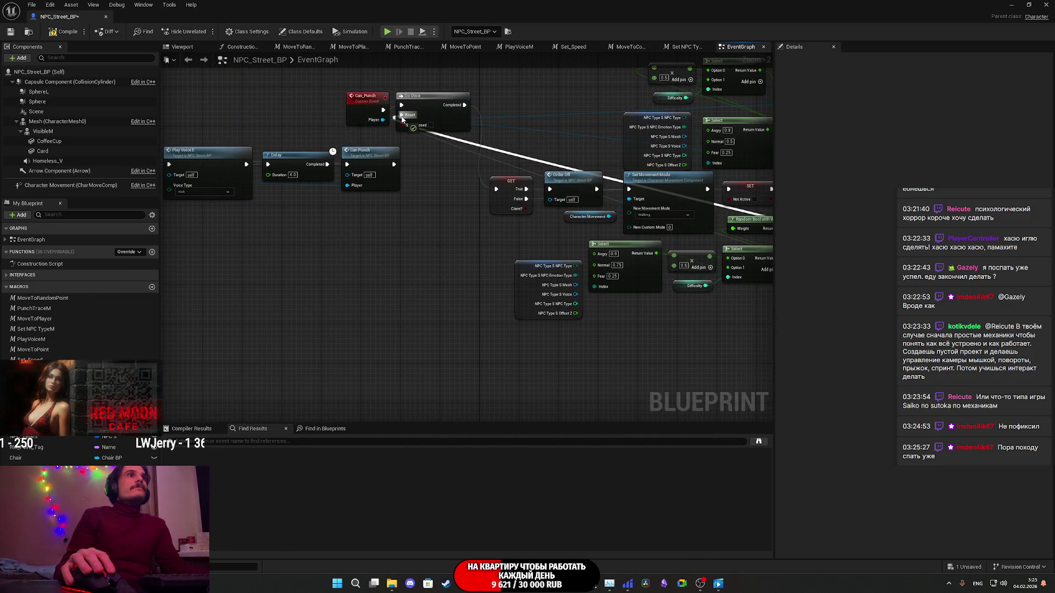
pyautogui.moveTo(442, 261); pyautogui.dragTo(231, 280)
pyautogui.moveTo(714, 297)
pyautogui.mouseDown()
pyautogui.moveTo(485, 310)
pyautogui.moveTo(626, 299)
pyautogui.moveTo(518, 330)
pyautogui.mouseUp()
pyautogui.moveTo(391, 340); pyautogui.dragTo(277, 334)
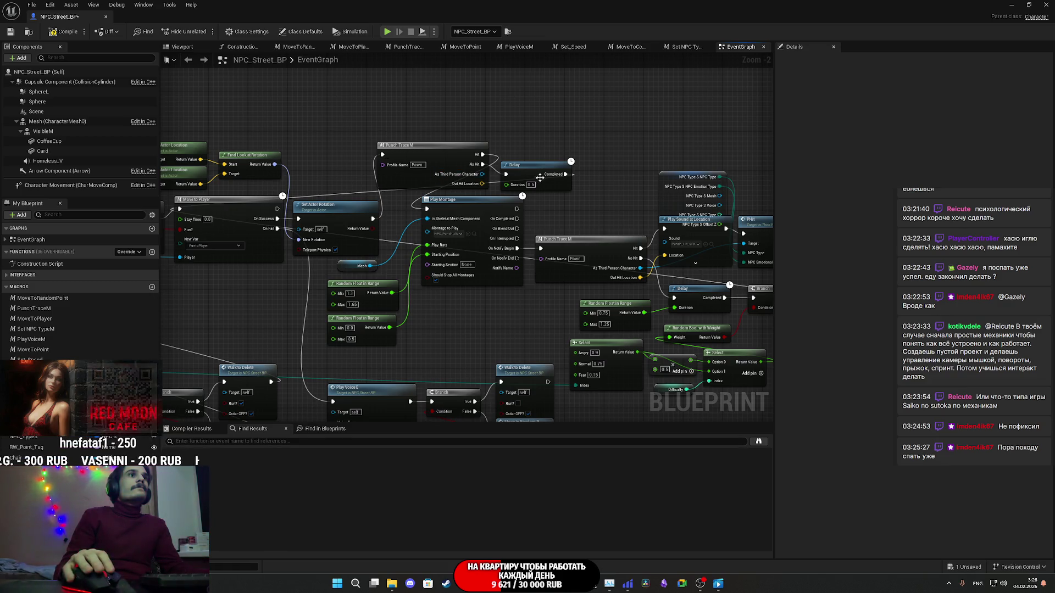
# Step: Move the Delay node and the Break NPC Type node upward to tidy the punch-reaction layout
pyautogui.moveTo(540, 176); pyautogui.dragTo(533, 158)
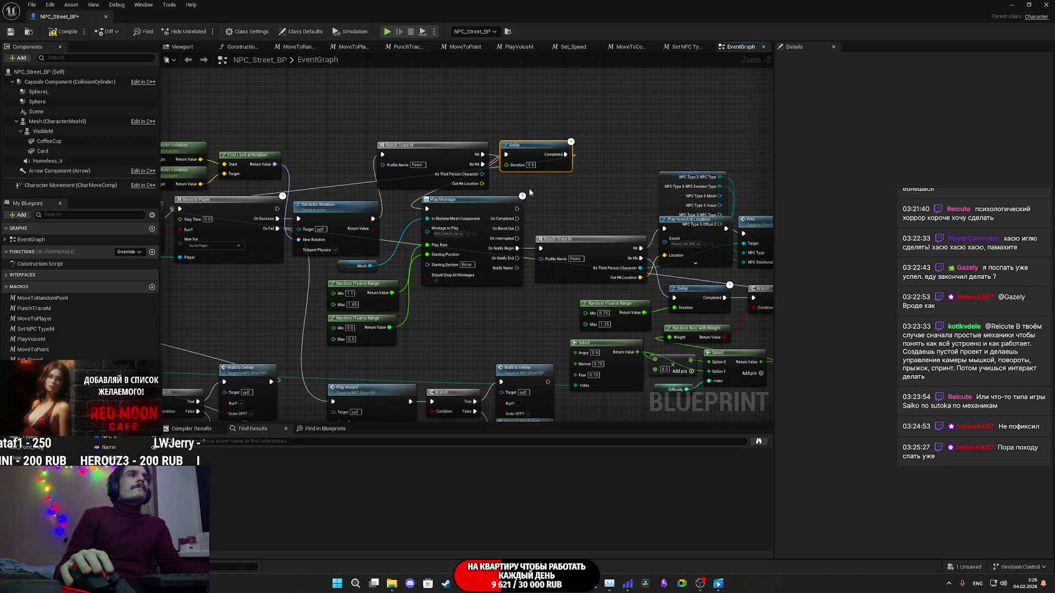
pyautogui.moveTo(563, 205); pyautogui.dragTo(558, 211)
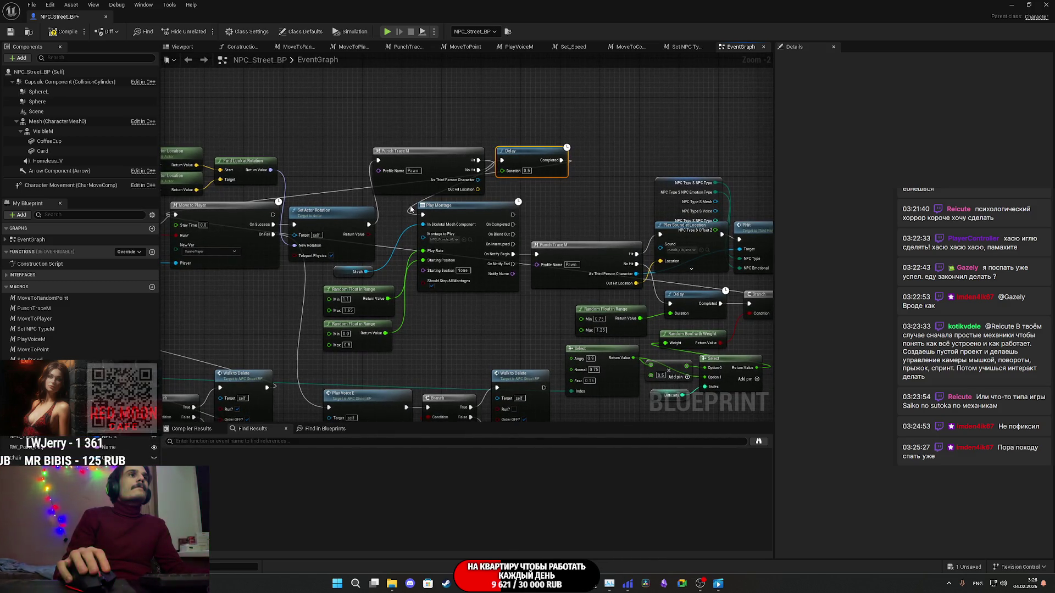
pyautogui.moveTo(549, 242)
pyautogui.mouseDown()
pyautogui.moveTo(448, 234)
pyautogui.moveTo(451, 221)
pyautogui.moveTo(467, 223)
pyautogui.moveTo(436, 211)
pyautogui.mouseUp()
pyautogui.moveTo(492, 191)
pyautogui.mouseDown()
pyautogui.moveTo(497, 168)
pyautogui.moveTo(478, 176)
pyautogui.moveTo(482, 165)
pyautogui.moveTo(262, 167)
pyautogui.moveTo(341, 146)
pyautogui.mouseUp()
pyautogui.click(457, 186)
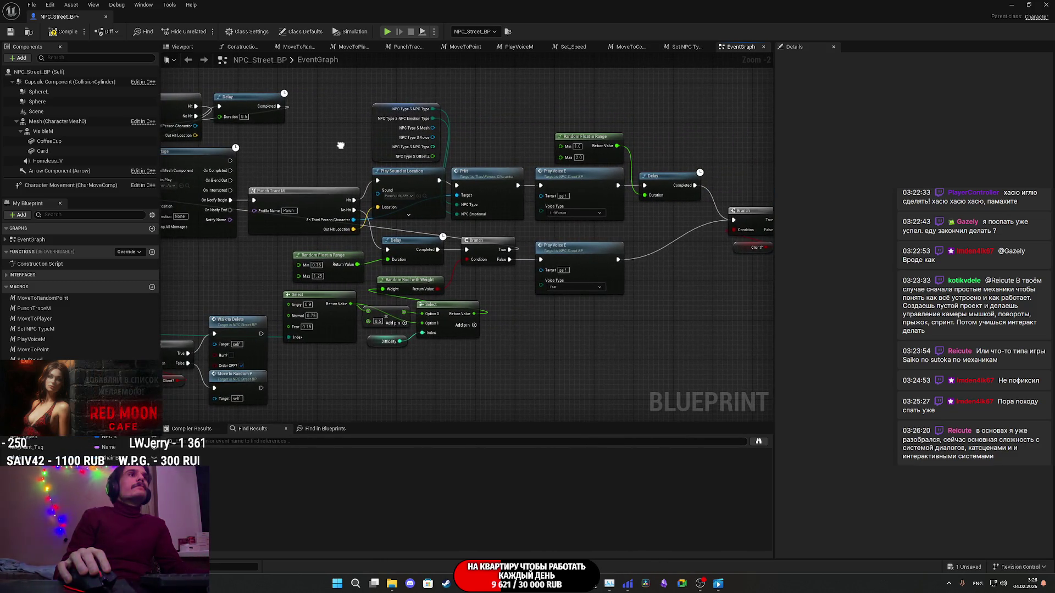
pyautogui.moveTo(311, 184); pyautogui.dragTo(304, 169)
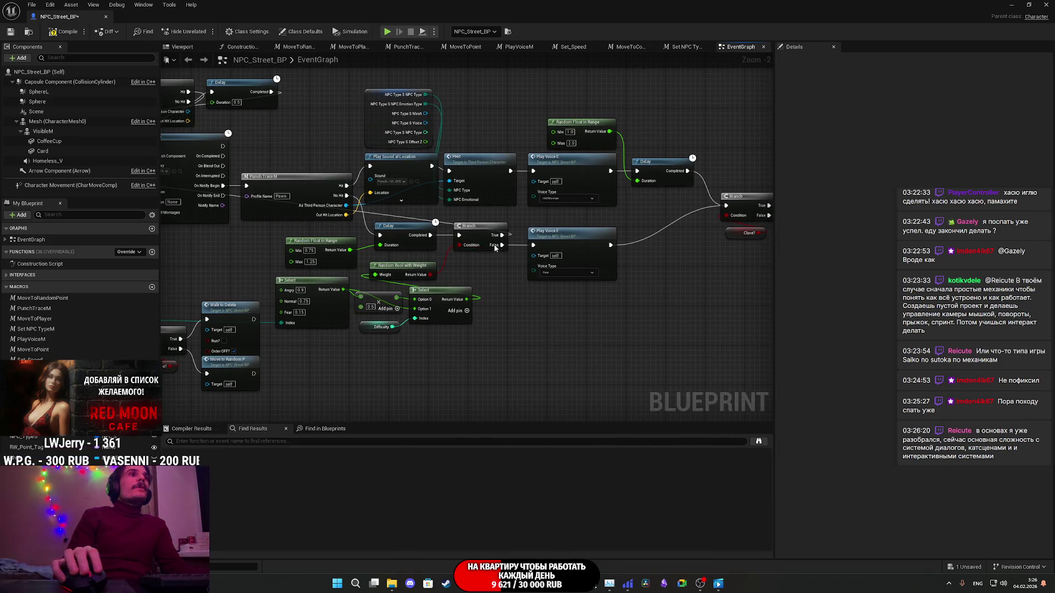
pyautogui.moveTo(539, 253); pyautogui.dragTo(664, 283)
pyautogui.moveTo(518, 250); pyautogui.dragTo(676, 260)
pyautogui.scroll(-2, 676, 260)
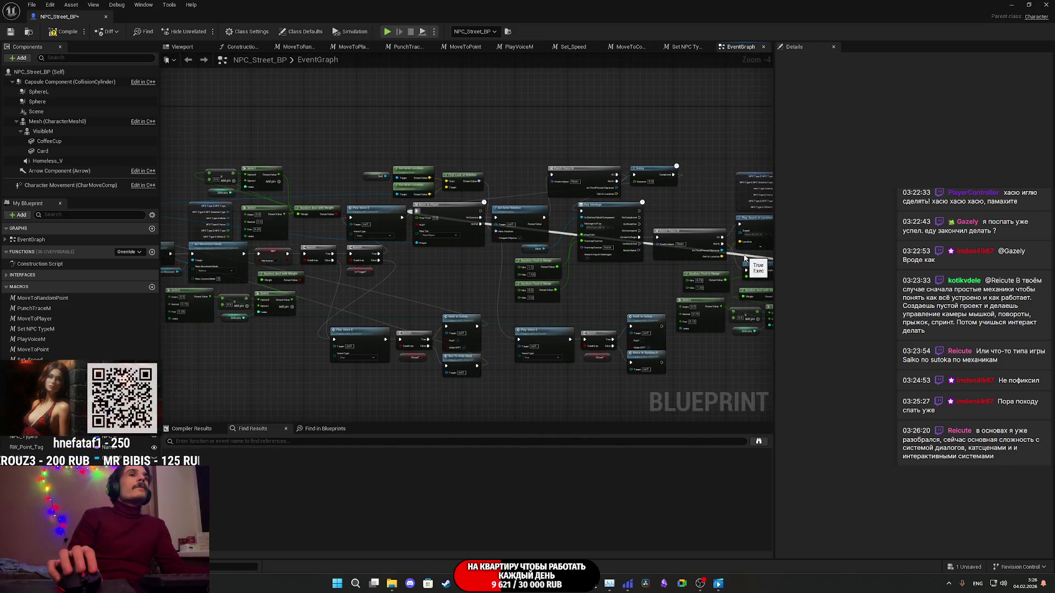
pyautogui.moveTo(744, 258)
pyautogui.mouseDown()
pyautogui.moveTo(490, 284)
pyautogui.moveTo(556, 291)
pyautogui.moveTo(408, 286)
pyautogui.mouseUp()
pyautogui.scroll(1, 490, 284)
pyautogui.moveTo(566, 300)
pyautogui.mouseDown()
pyautogui.moveTo(600, 294)
pyautogui.moveTo(532, 295)
pyautogui.mouseUp()
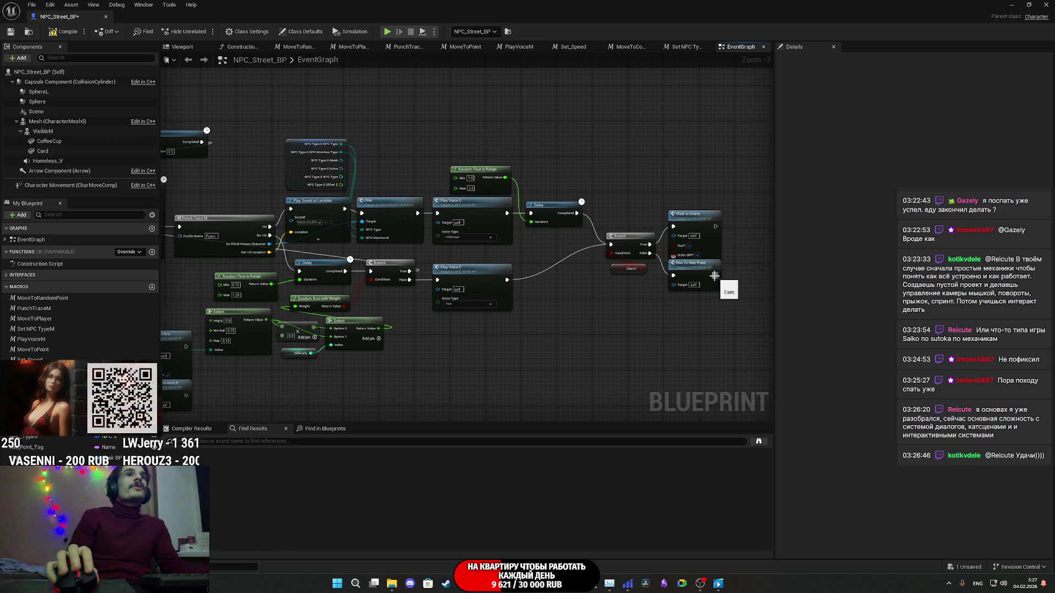
# Step: Connect a first Walk to Delete exit wire into the Do Once Reset input
pyautogui.moveTo(228, 263)
pyautogui.mouseDown()
pyautogui.moveTo(80, 254)
pyautogui.moveTo(318, 287)
pyautogui.moveTo(341, 278)
pyautogui.moveTo(283, 187)
pyautogui.mouseUp()
pyautogui.moveTo(522, 210); pyautogui.dragTo(282, 225)
pyautogui.moveTo(714, 228)
pyautogui.mouseDown()
pyautogui.moveTo(87, 299)
pyautogui.moveTo(91, 273)
pyautogui.moveTo(302, 261)
pyautogui.moveTo(231, 185)
pyautogui.mouseUp()
pyautogui.moveTo(363, 218); pyautogui.dragTo(185, 192)
pyautogui.moveTo(420, 279); pyautogui.dragTo(654, 259)
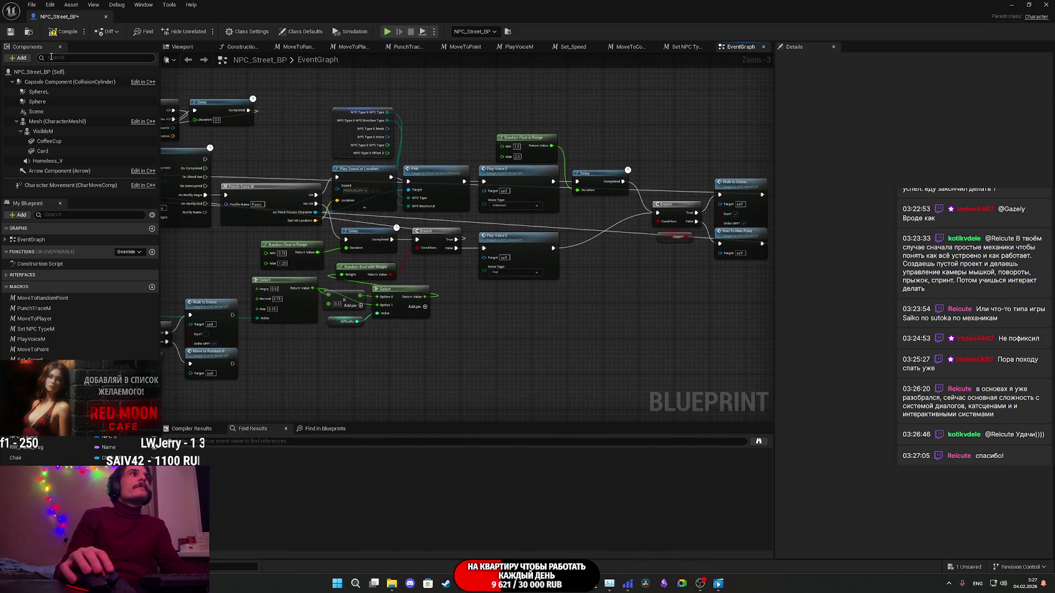
pyautogui.moveTo(294, 210); pyautogui.dragTo(635, 188)
# Step: Wire the remaining Walk to Delete and Move to Random Point exec outputs into Do Once Reset
pyautogui.moveTo(555, 361)
pyautogui.mouseDown()
pyautogui.moveTo(522, 329)
pyautogui.moveTo(395, 307)
pyautogui.mouseUp()
pyautogui.moveTo(509, 269)
pyautogui.mouseDown()
pyautogui.moveTo(615, 272)
pyautogui.moveTo(584, 275)
pyautogui.mouseUp()
pyautogui.click(584, 275)
pyautogui.moveTo(641, 298)
pyautogui.mouseDown()
pyautogui.moveTo(175, 295)
pyautogui.moveTo(107, 281)
pyautogui.moveTo(221, 183)
pyautogui.moveTo(237, 133)
pyautogui.mouseUp()
pyautogui.moveTo(714, 319); pyautogui.dragTo(464, 304)
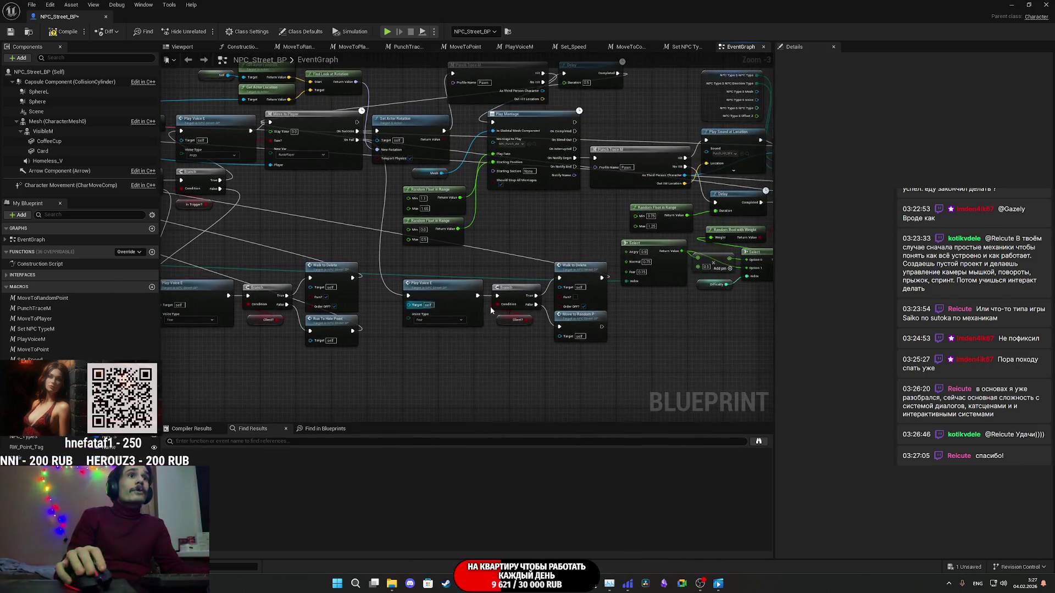
pyautogui.moveTo(605, 327)
pyautogui.mouseDown()
pyautogui.moveTo(207, 249)
pyautogui.moveTo(200, 242)
pyautogui.moveTo(261, 58)
pyautogui.moveTo(238, 145)
pyautogui.mouseUp()
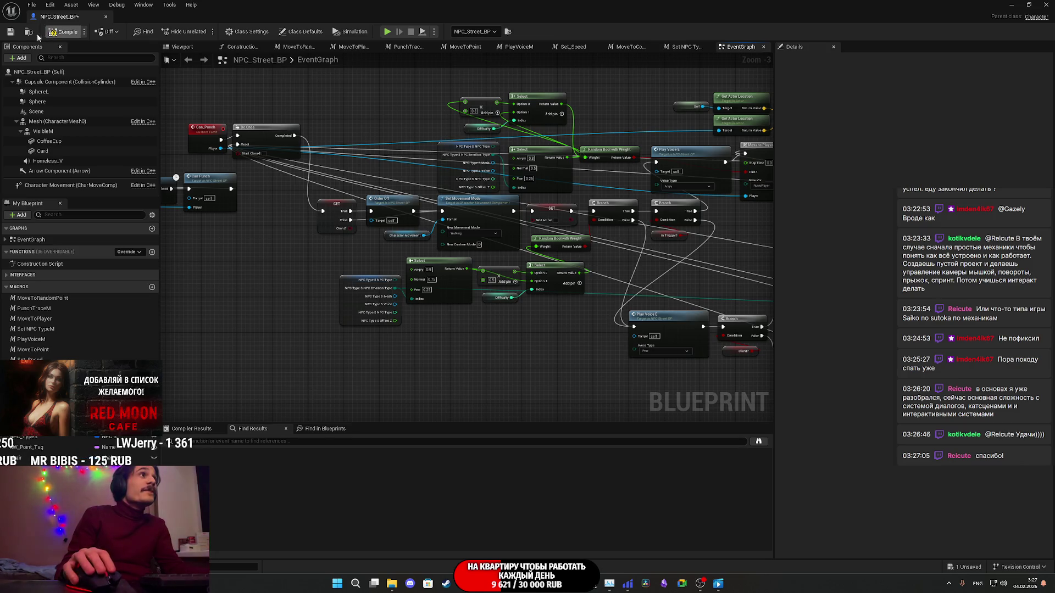
# Step: Save NPC_Street_BP, review the Play Voice and Move to Player wiring, then bring the level editor forward
pyautogui.click(10, 33)
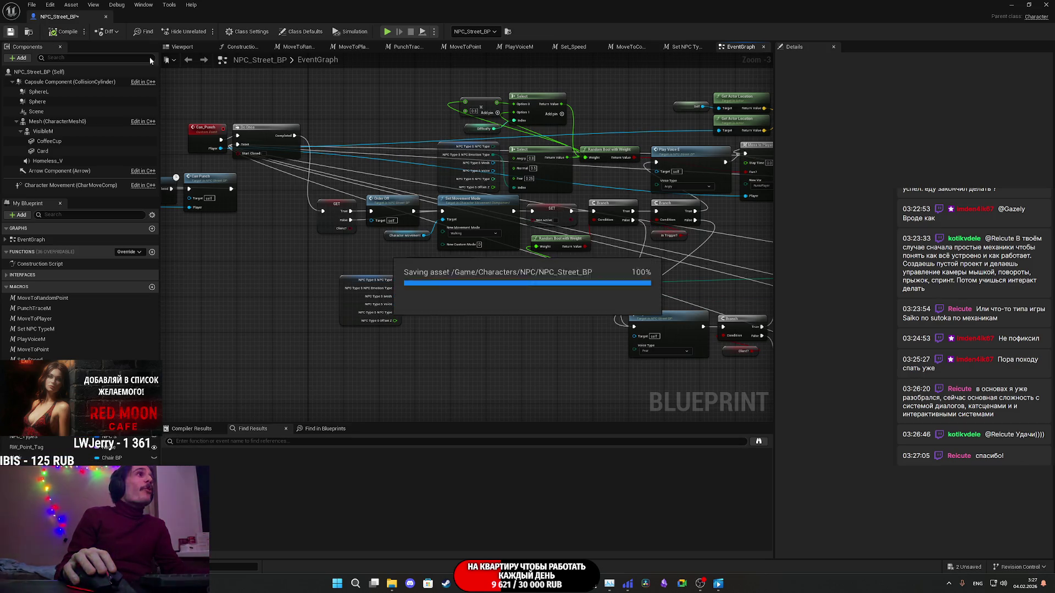
pyautogui.moveTo(550, 253)
pyautogui.mouseDown()
pyautogui.moveTo(374, 241)
pyautogui.moveTo(334, 252)
pyautogui.mouseUp()
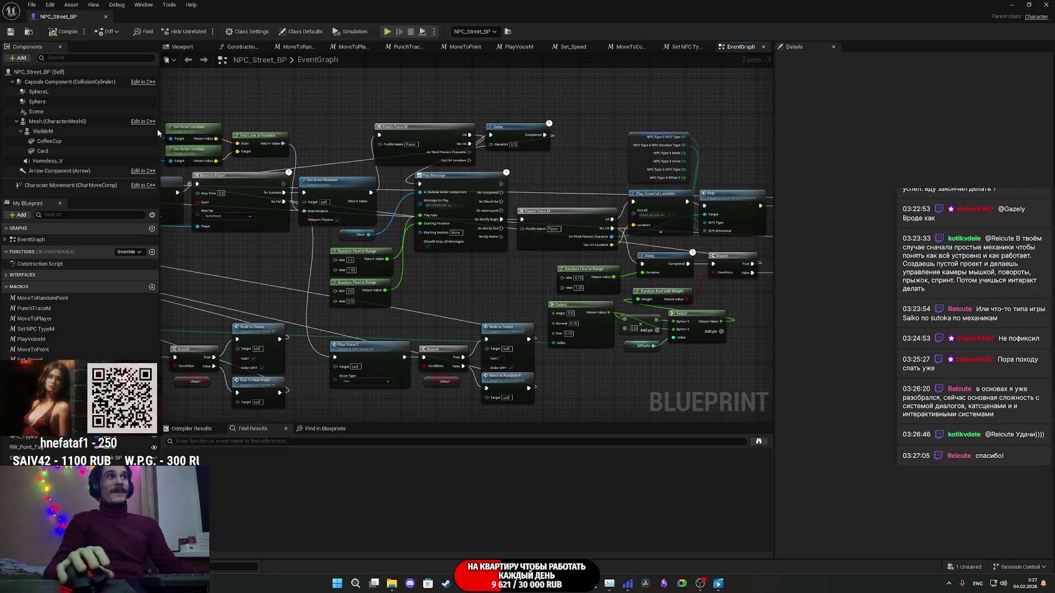
pyautogui.moveTo(476, 283)
pyautogui.mouseDown()
pyautogui.moveTo(513, 270)
pyautogui.moveTo(310, 261)
pyautogui.mouseUp()
pyautogui.moveTo(617, 310)
pyautogui.mouseDown()
pyautogui.moveTo(429, 306)
pyautogui.moveTo(579, 285)
pyautogui.mouseUp()
pyautogui.scroll(1, 574, 311)
pyautogui.scroll(-4, 658, 289)
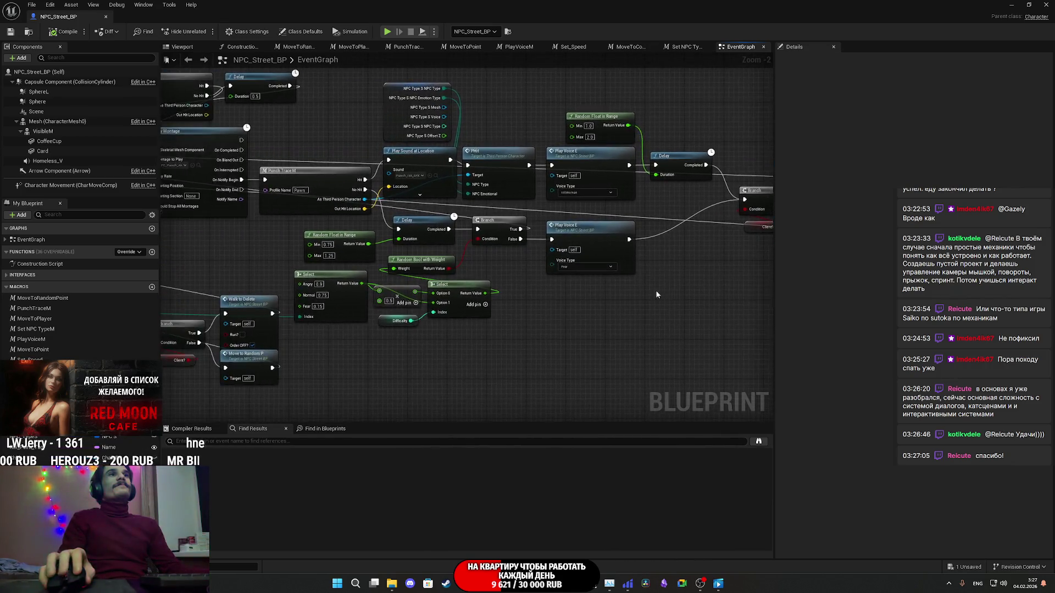
pyautogui.scroll(4, 743, 267)
pyautogui.moveTo(509, 258); pyautogui.dragTo(624, 359)
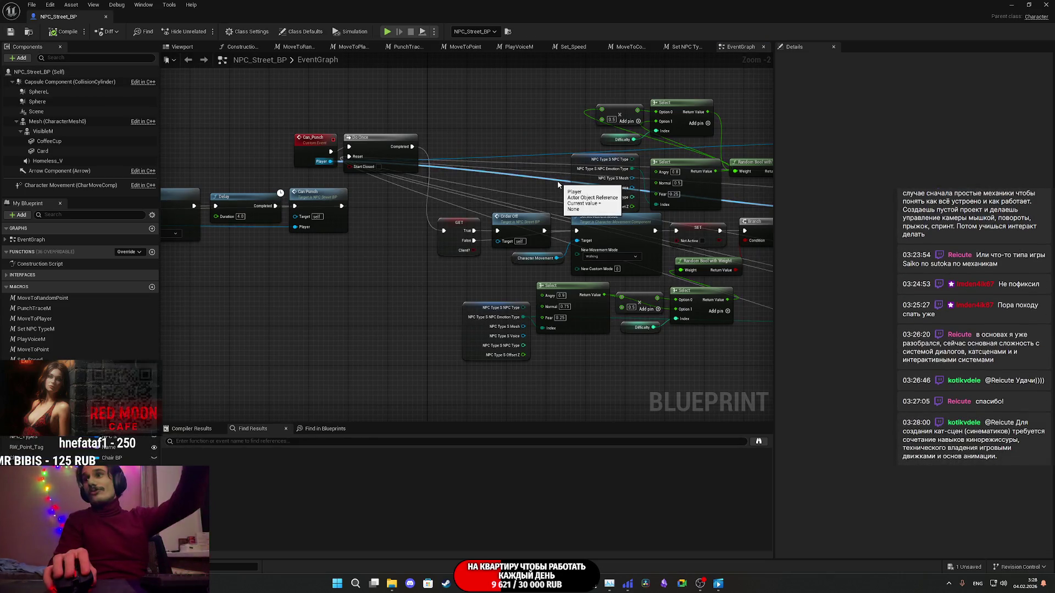
pyautogui.moveTo(546, 186)
pyautogui.mouseDown()
pyautogui.moveTo(263, 193)
pyautogui.moveTo(158, 155)
pyautogui.mouseUp()
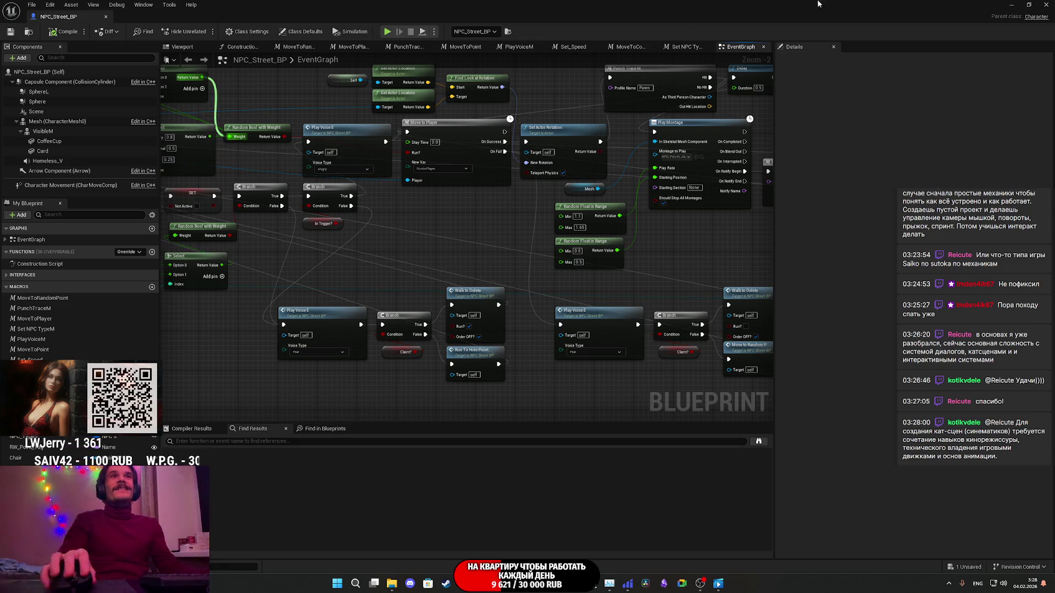
pyautogui.click(1012, 5)
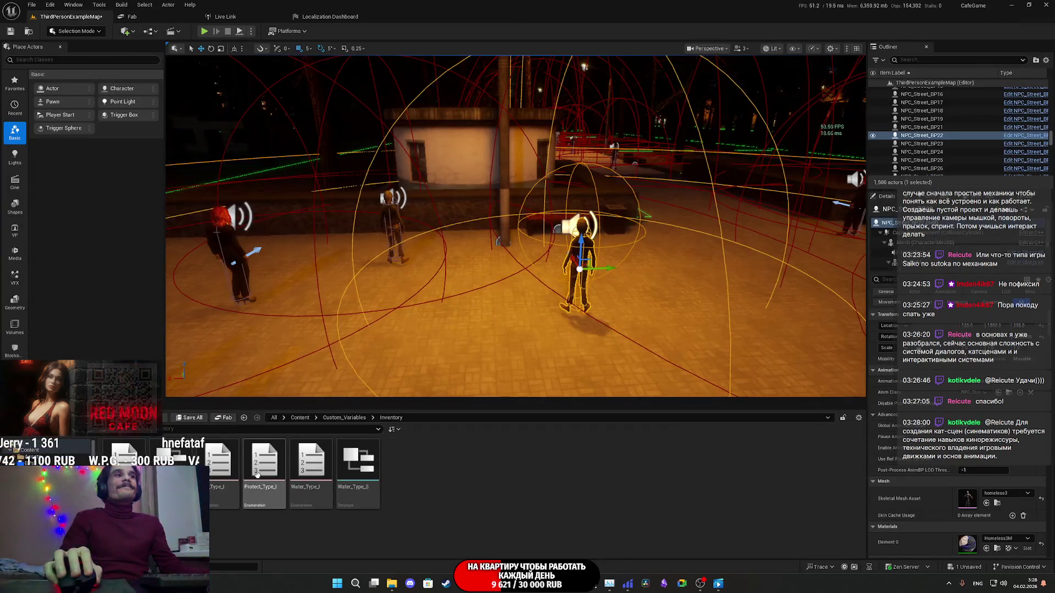
# Step: Save the ThirdPersonExampleMap level and start a full-screen Play In Editor session
pyautogui.hotkey('ctrl', 'shift', 's')
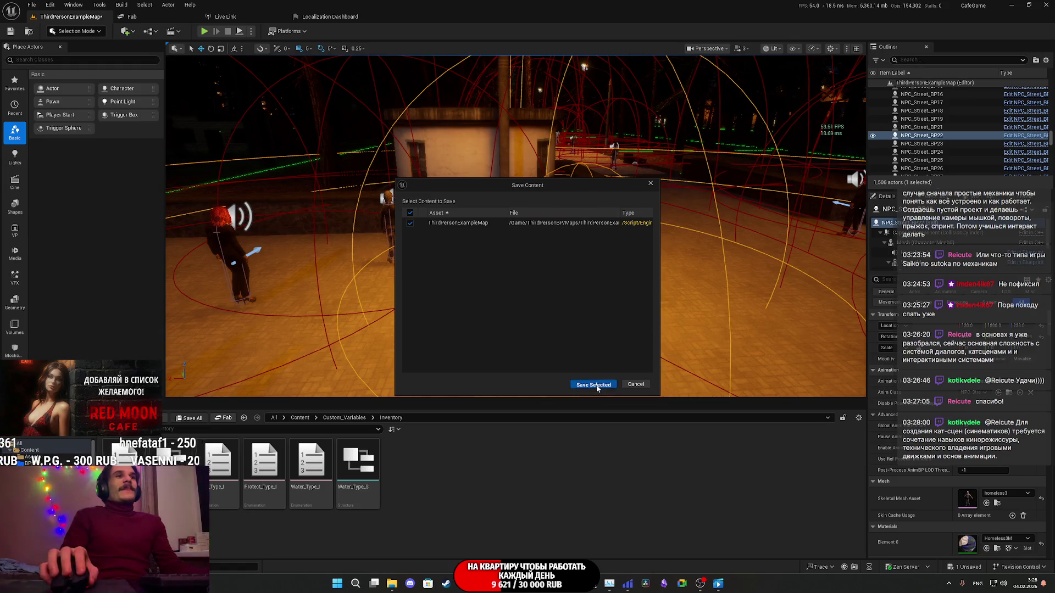
pyautogui.click(593, 384)
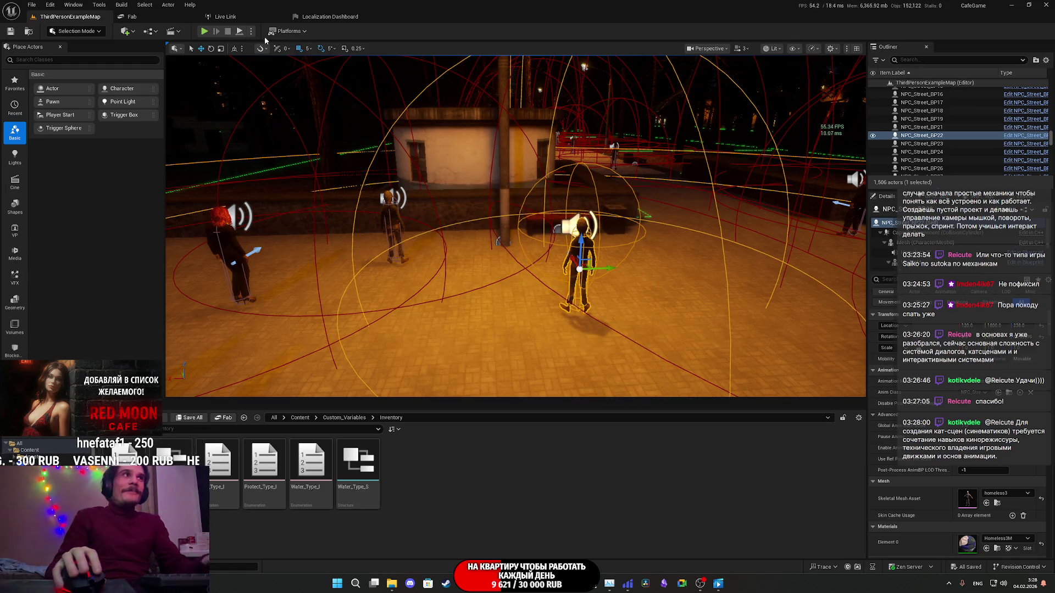
pyautogui.hotkey('alt', 'p')
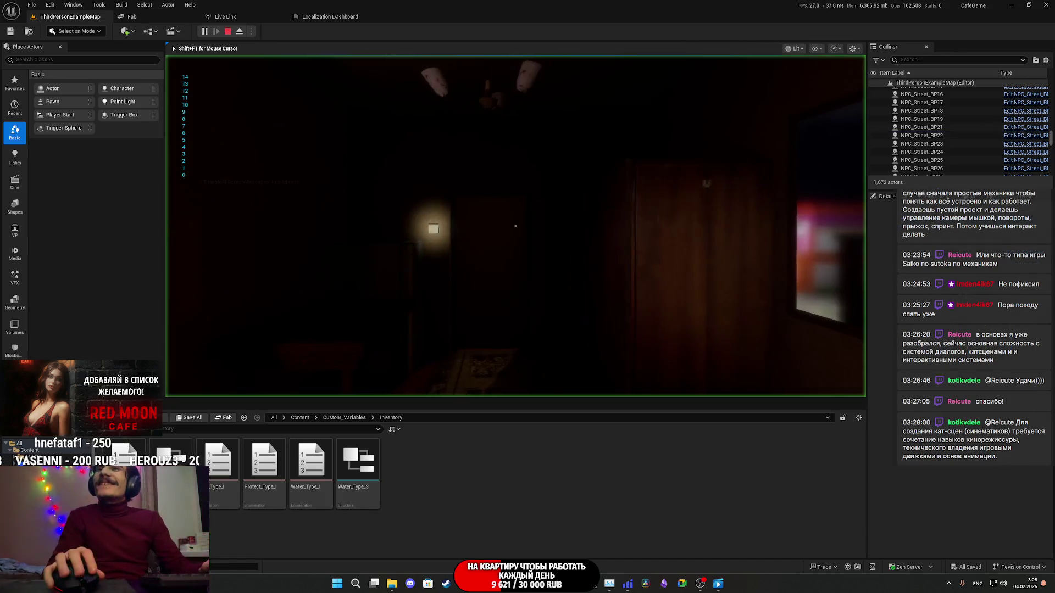
pyautogui.press('F11')
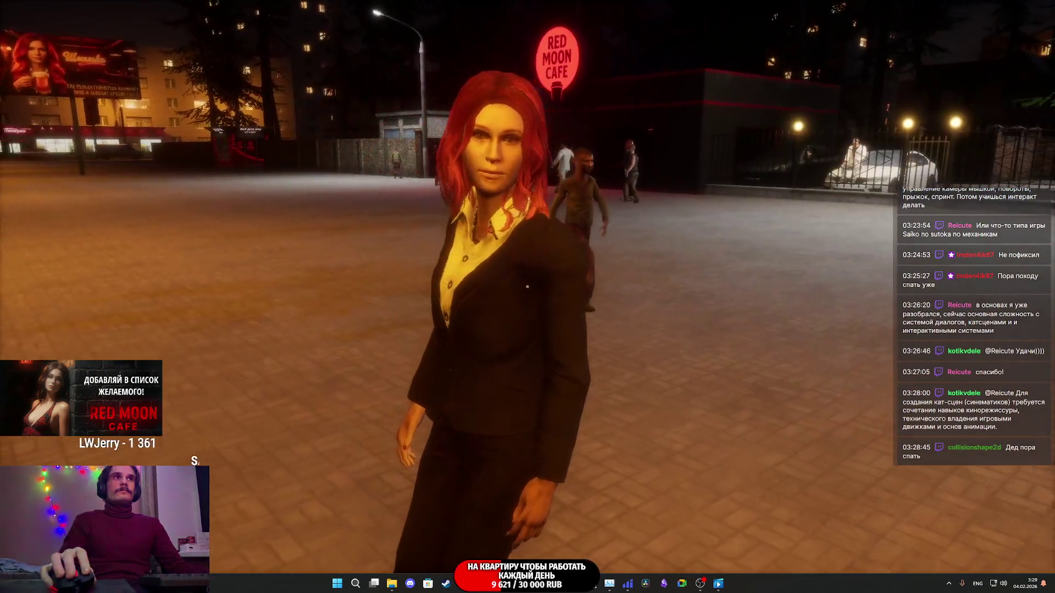
# Step: Stop the play-test and bring the NPC_Street_BP blueprint editor forward
pyautogui.press('Escape')
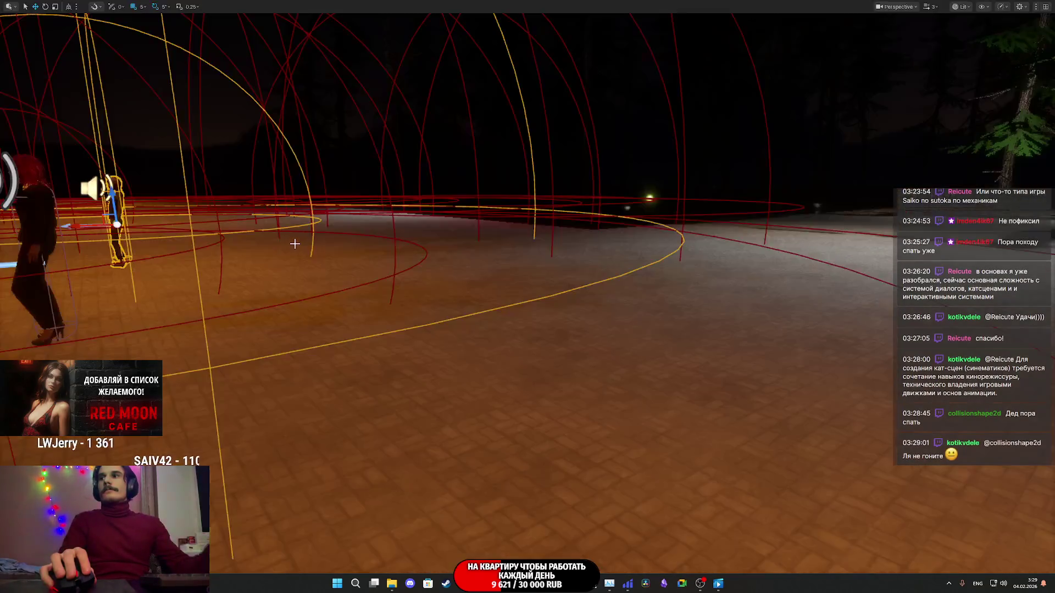
pyautogui.moveTo(505, 583)
pyautogui.click(525, 541)
# Step: Pan the EventGraph to the Can_Punch, Do Once and Delay nodes
pyautogui.moveTo(376, 250); pyautogui.dragTo(770, 311)
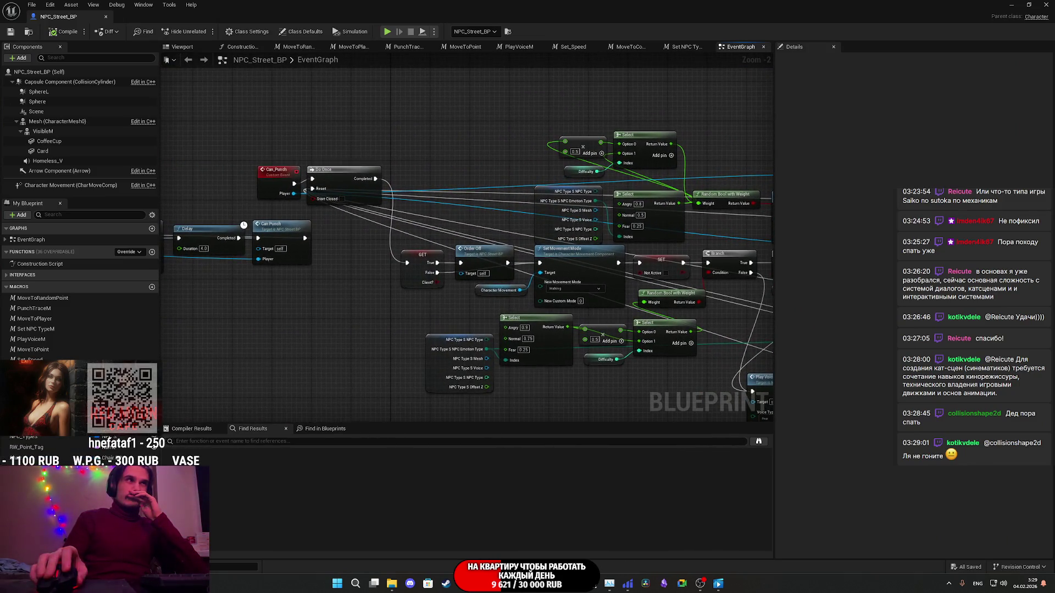
pyautogui.moveTo(772, 311)
pyautogui.mouseDown()
pyautogui.moveTo(379, 296)
pyautogui.moveTo(522, 317)
pyautogui.moveTo(666, 281)
pyautogui.moveTo(594, 276)
pyautogui.mouseUp()
pyautogui.moveTo(216, 317)
pyautogui.mouseDown()
pyautogui.moveTo(763, 294)
pyautogui.moveTo(626, 283)
pyautogui.moveTo(198, 199)
pyautogui.mouseUp()
pyautogui.moveTo(589, 292)
pyautogui.mouseDown()
pyautogui.moveTo(714, 307)
pyautogui.moveTo(973, 379)
pyautogui.mouseUp()
pyautogui.moveTo(652, 177)
pyautogui.mouseDown()
pyautogui.moveTo(362, 195)
pyautogui.moveTo(360, 149)
pyautogui.moveTo(359, 162)
pyautogui.mouseUp()
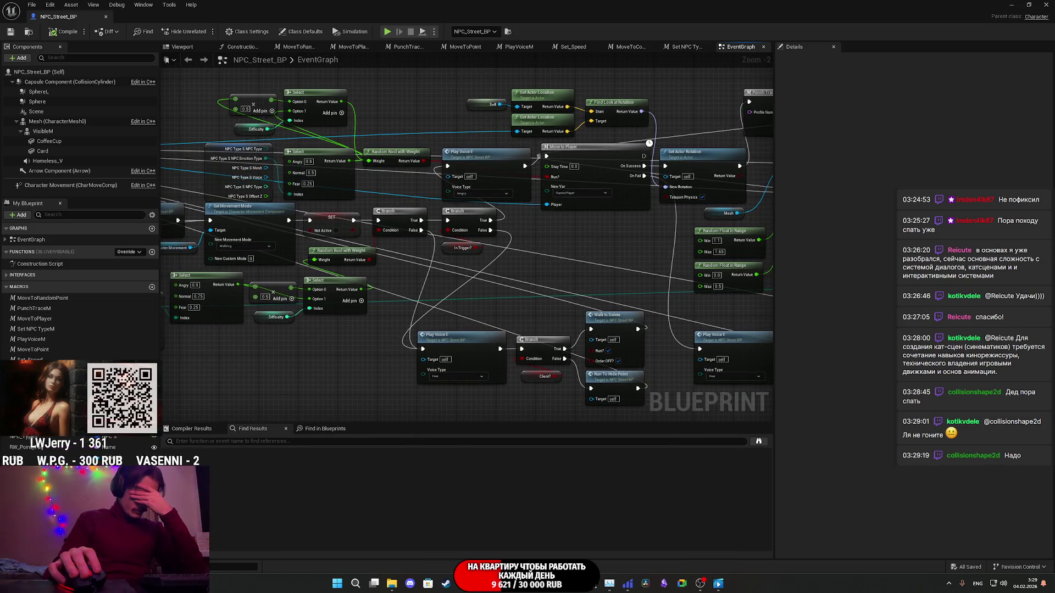
pyautogui.moveTo(359, 162); pyautogui.dragTo(747, 168)
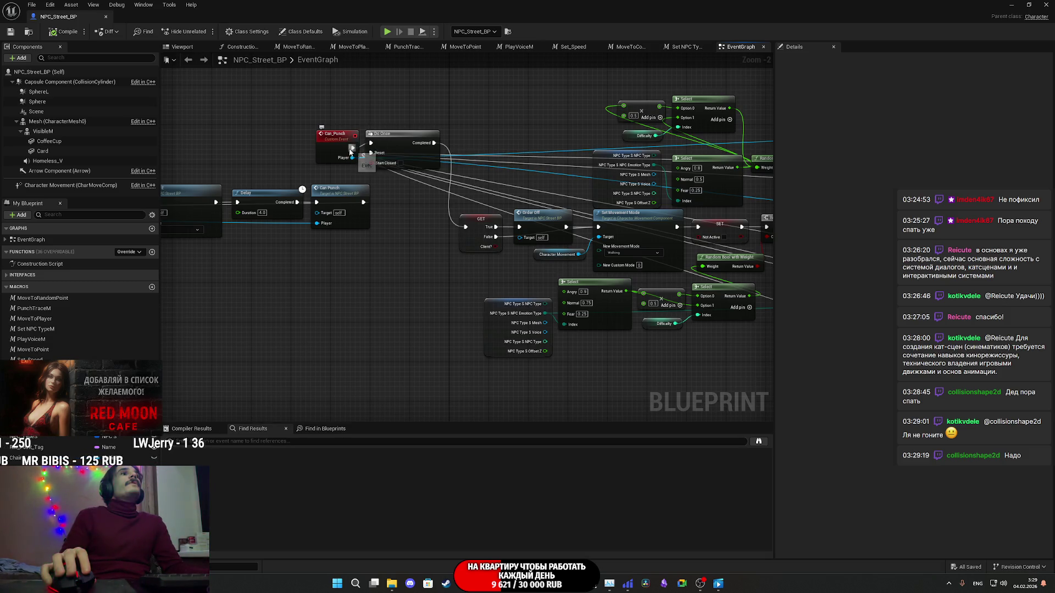
# Step: Connect Can_Punch straight to GET, bypassing Do Once, and place Can_Punch beside GET
pyautogui.moveTo(352, 148); pyautogui.dragTo(354, 151)
pyautogui.moveTo(467, 233); pyautogui.dragTo(466, 227)
pyautogui.moveTo(402, 151)
pyautogui.mouseDown()
pyautogui.moveTo(405, 126)
pyautogui.moveTo(427, 128)
pyautogui.mouseUp()
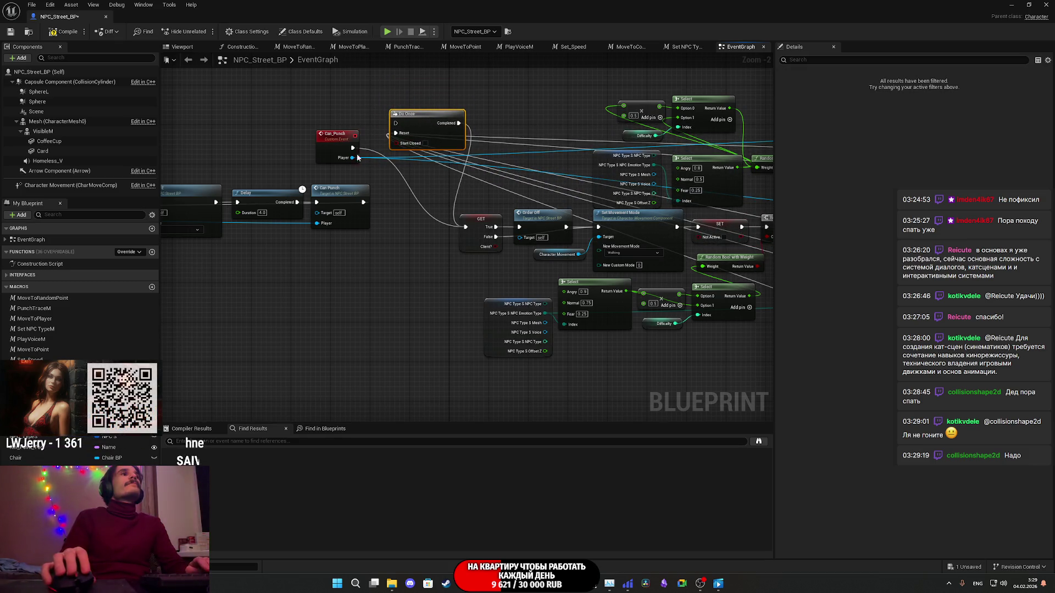
pyautogui.moveTo(332, 148); pyautogui.dragTo(420, 223)
# Step: Frame the Order Off and Can Punch chain and save the NPC_Street_BP blueprint
pyautogui.click(416, 271)
pyautogui.scroll(-6, 417, 271)
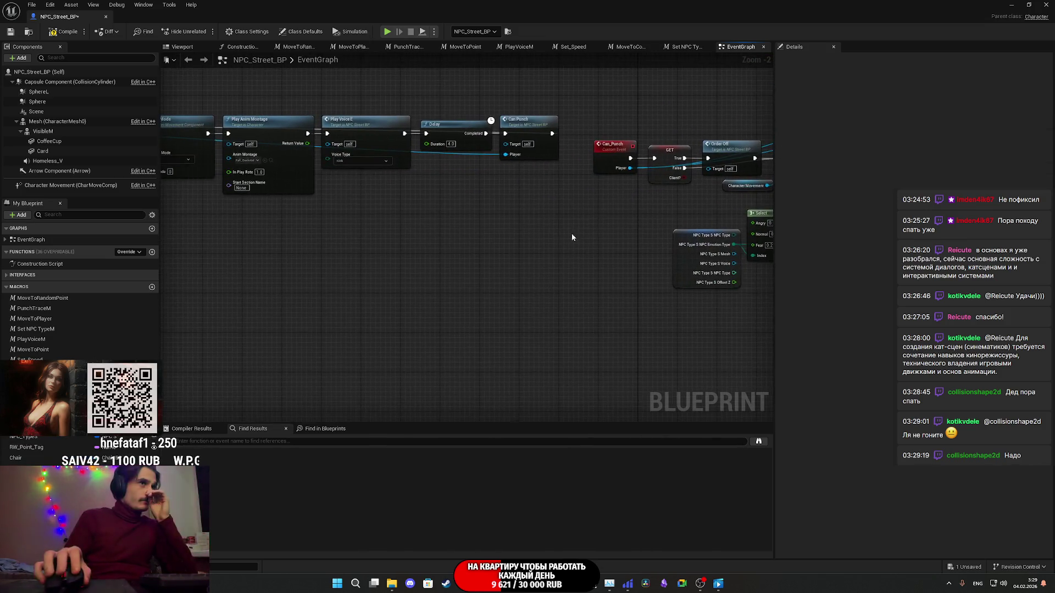
pyautogui.moveTo(509, 270); pyautogui.dragTo(782, 17)
pyautogui.scroll(7, 560, 272)
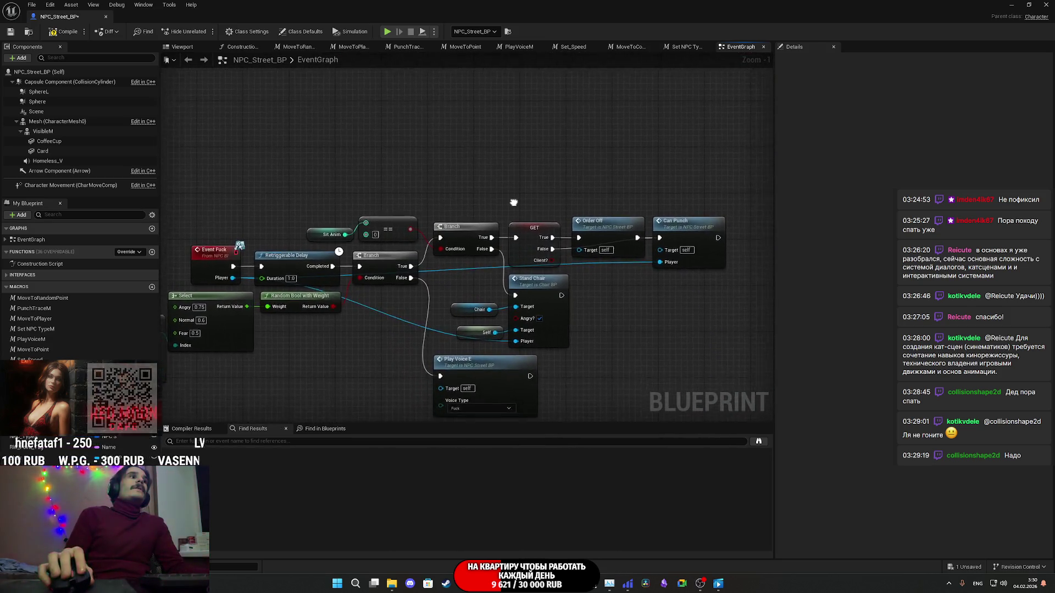
pyautogui.click(11, 33)
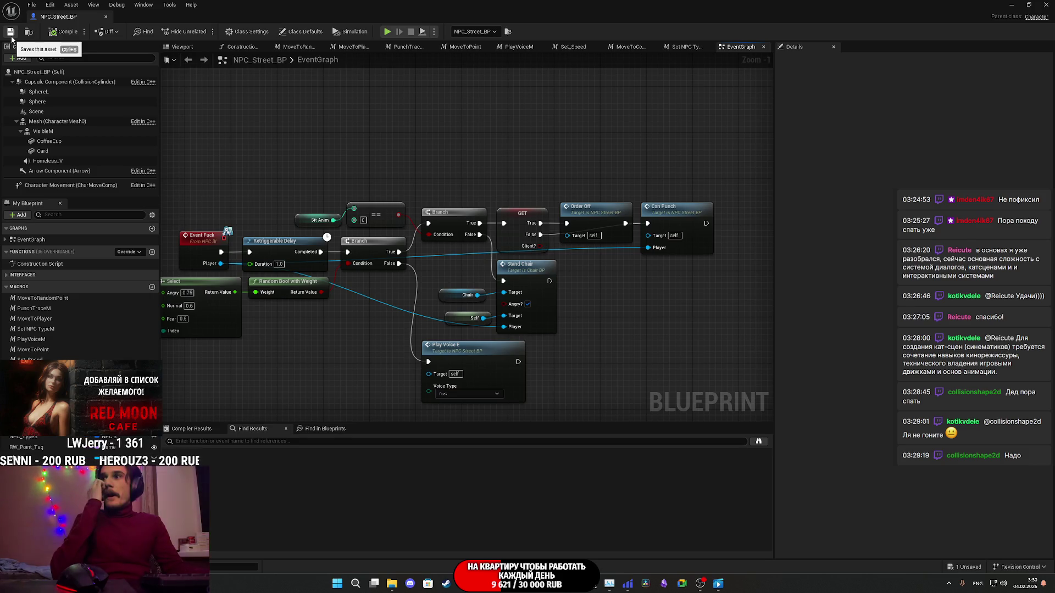
pyautogui.moveTo(450, 130)
pyautogui.mouseDown()
pyautogui.moveTo(374, 135)
pyautogui.moveTo(402, 102)
pyautogui.moveTo(437, 92)
pyautogui.mouseUp()
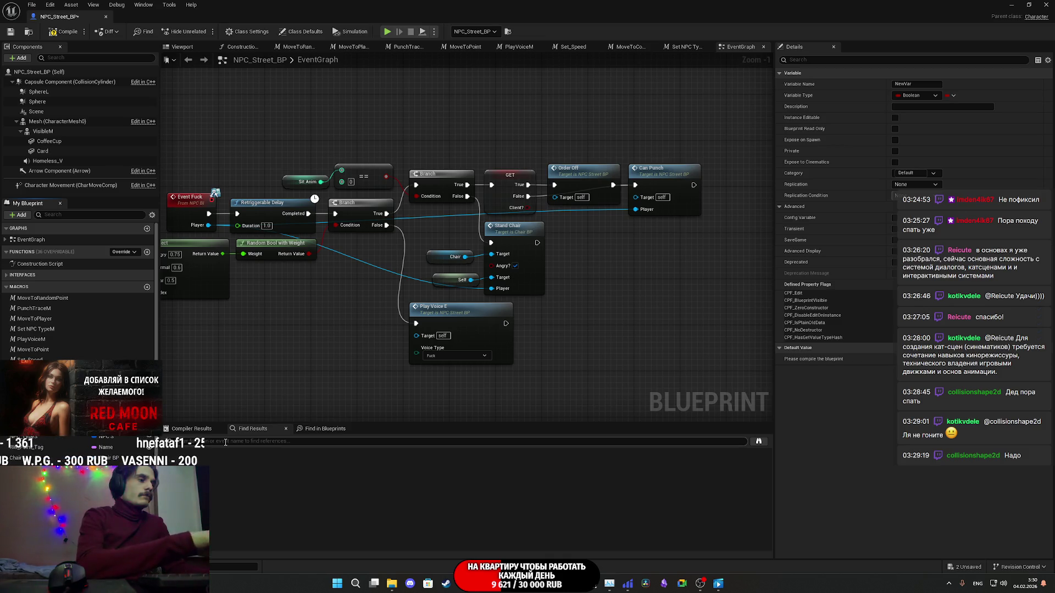
# Step: Confirm the variable name PunchLogic?, compile the blueprint, and shift Can Punch right
pyautogui.press('Return')
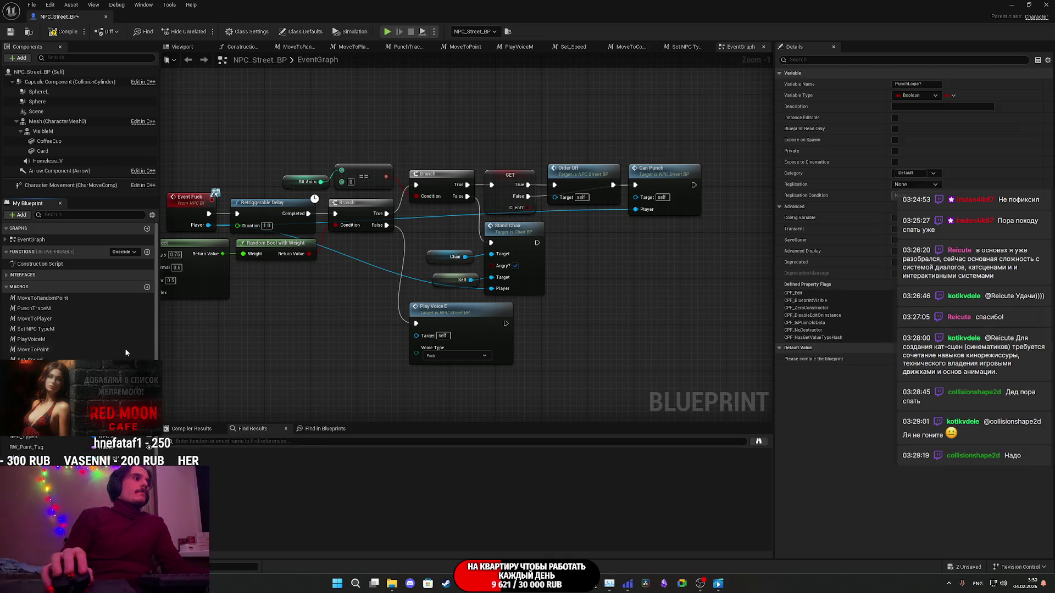
pyautogui.click(55, 35)
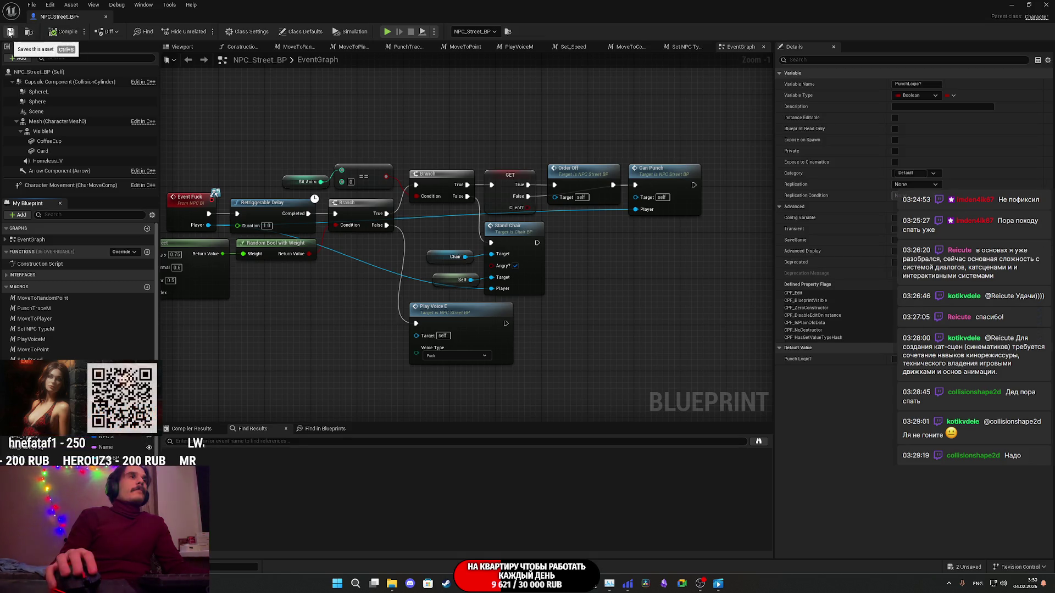
pyautogui.moveTo(596, 227)
pyautogui.mouseDown()
pyautogui.moveTo(567, 273)
pyautogui.moveTo(580, 249)
pyautogui.mouseUp()
pyautogui.moveTo(584, 193)
pyautogui.mouseDown()
pyautogui.moveTo(607, 254)
pyautogui.moveTo(662, 264)
pyautogui.moveTo(686, 235)
pyautogui.mouseUp()
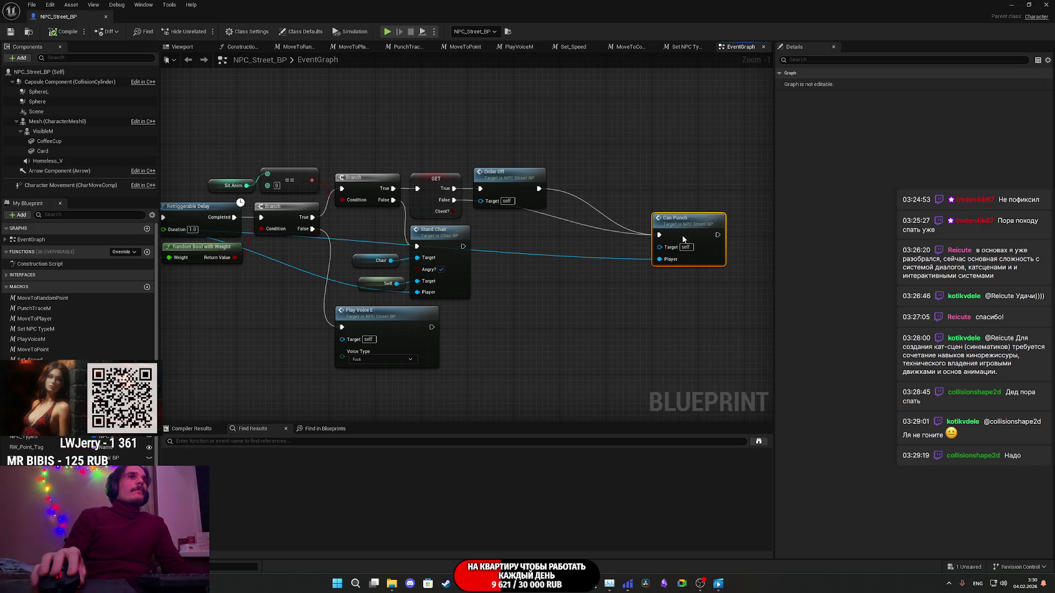
# Step: Add a PunchLogic? getter converted to a branching GET node, fed from Order Off
pyautogui.moveTo(538, 190); pyautogui.dragTo(568, 227)
pyautogui.write('bra')
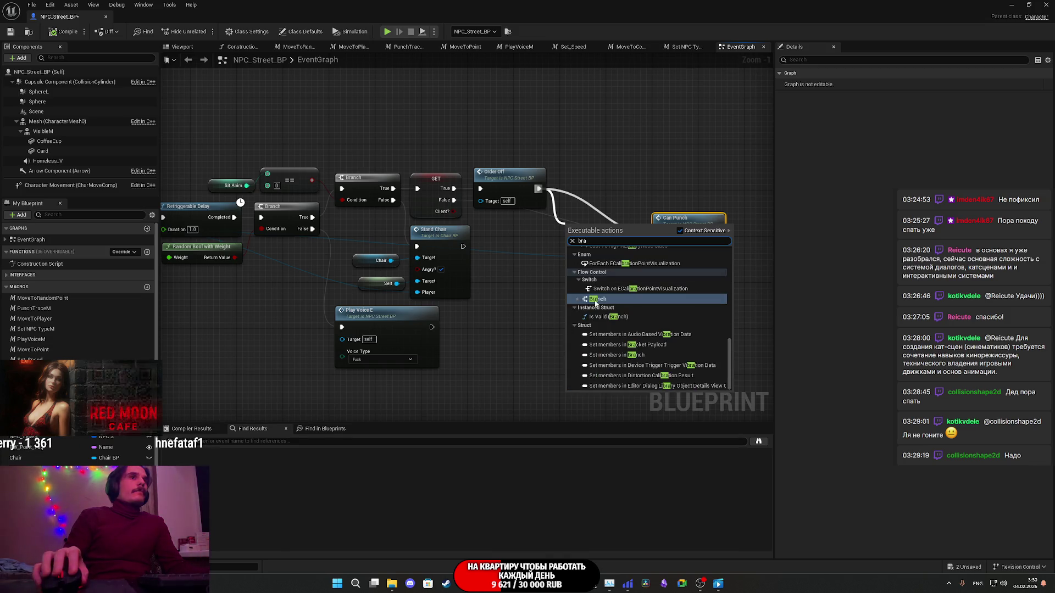
pyautogui.click(596, 300)
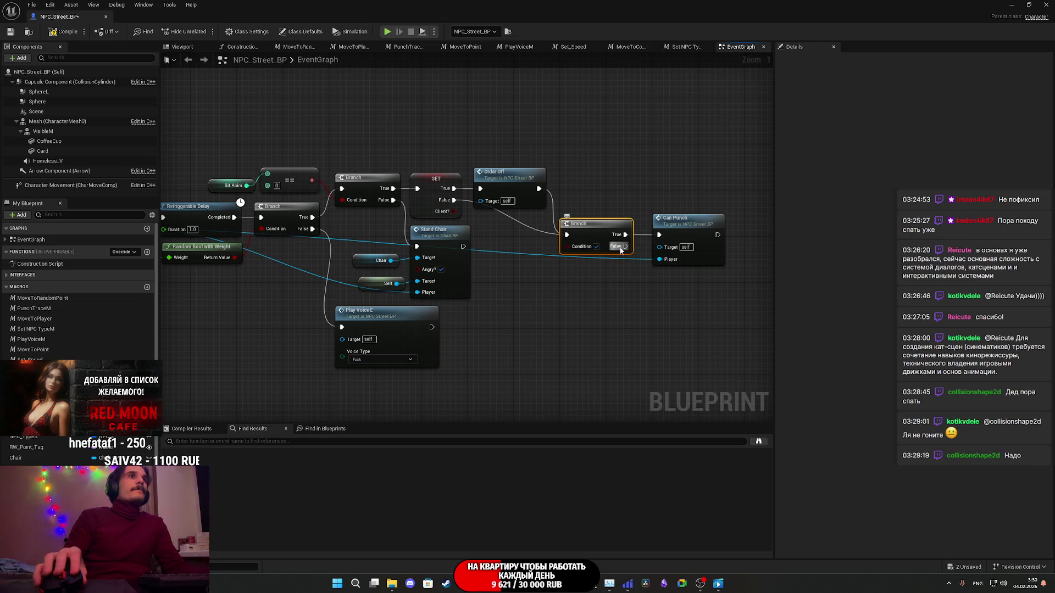
pyautogui.moveTo(83, 456); pyautogui.dragTo(528, 320)
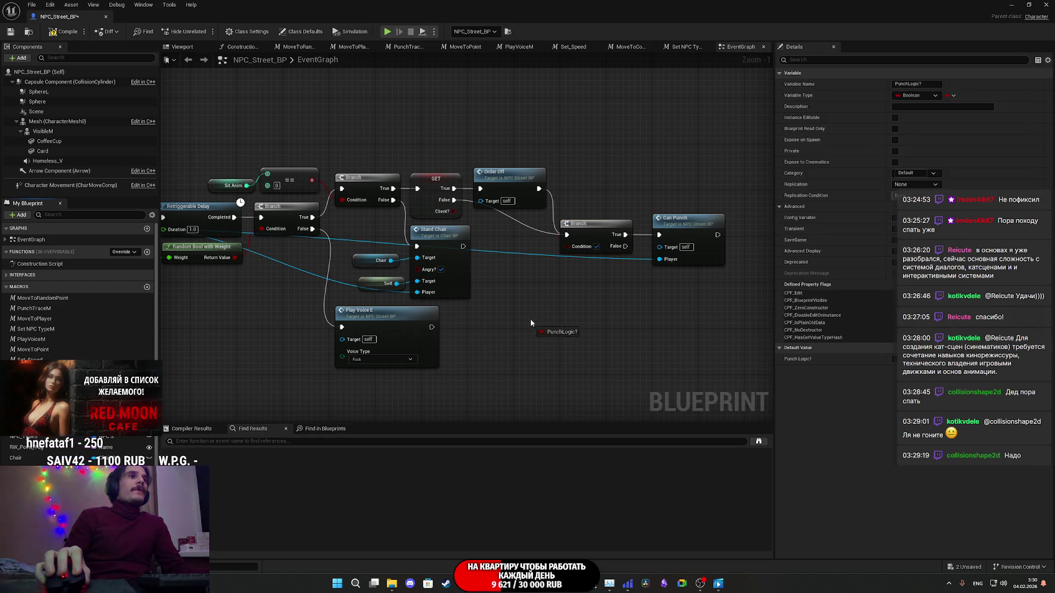
pyautogui.click(574, 330)
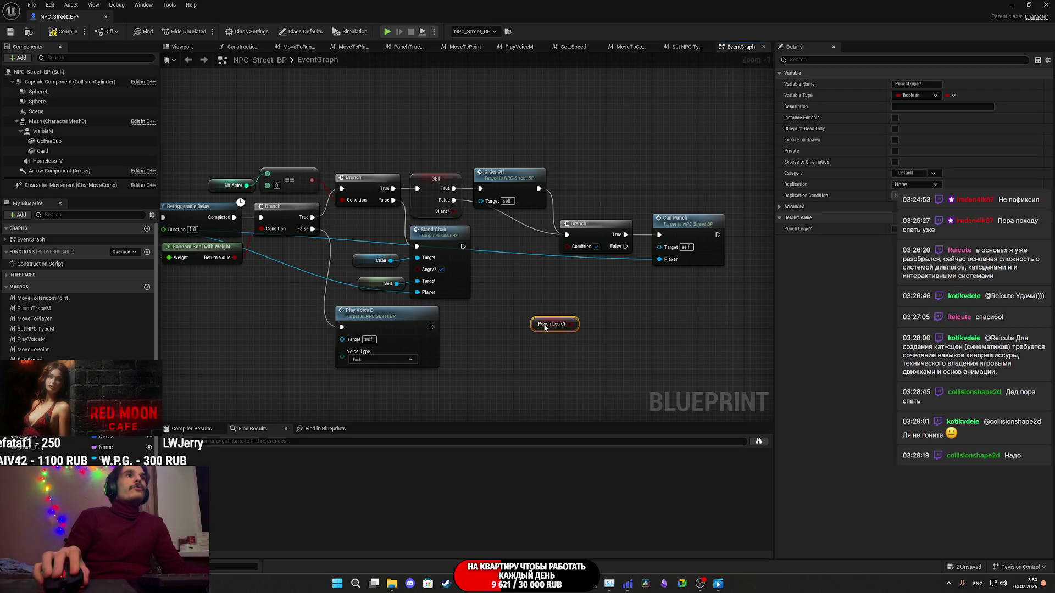
pyautogui.rightClick(544, 327)
pyautogui.click(573, 406)
pyautogui.moveTo(539, 332); pyautogui.dragTo(455, 202)
pyautogui.moveTo(539, 190); pyautogui.dragTo(539, 333)
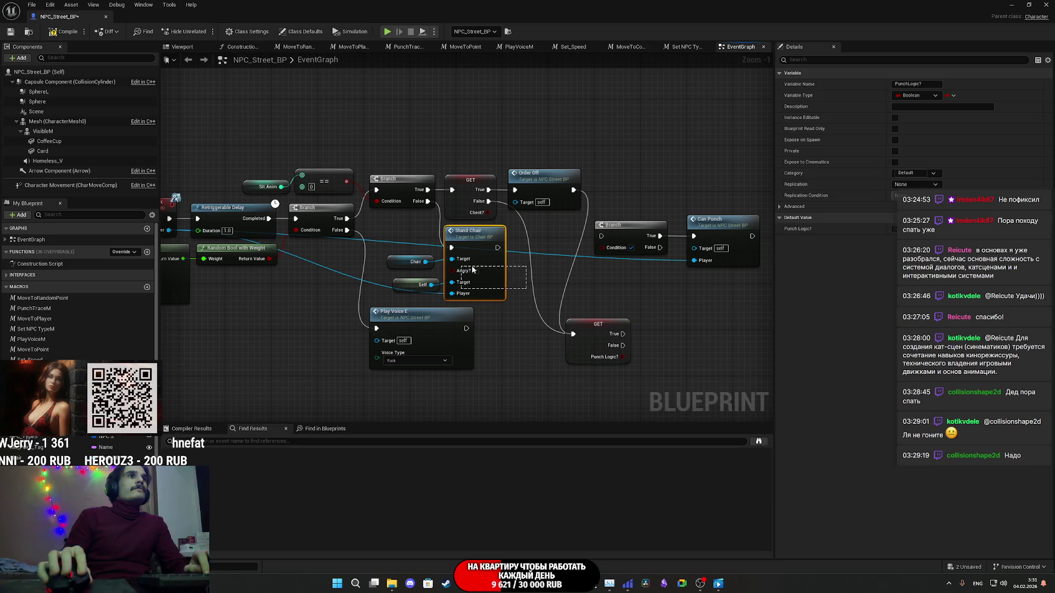
# Step: Delete the redundant Branch, wire False to Can Punch, then open Stand Chair in Chair_BP
pyautogui.click(540, 283)
pyautogui.moveTo(634, 296); pyautogui.dragTo(581, 310)
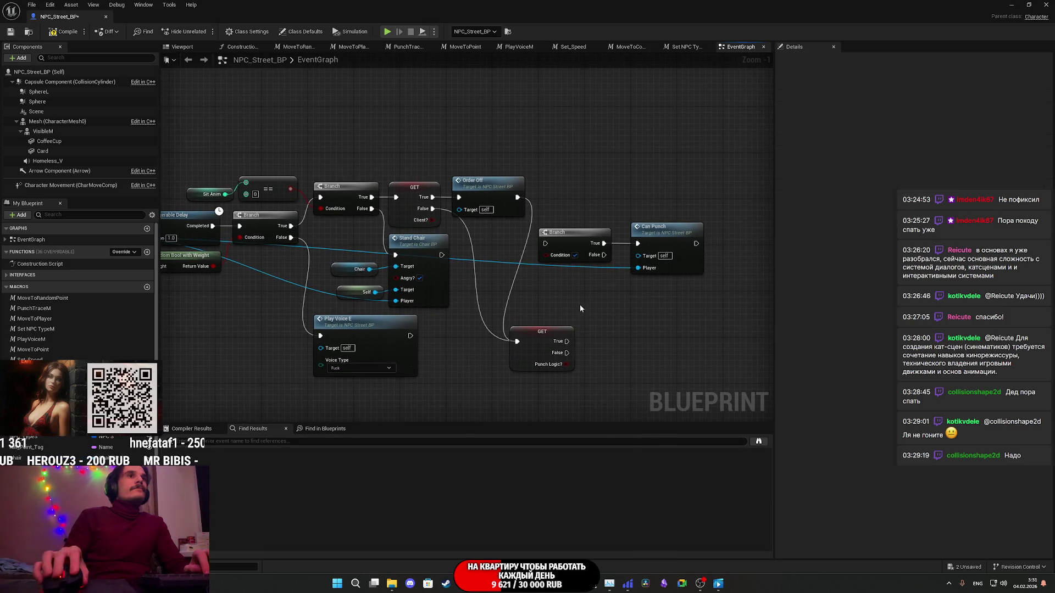
pyautogui.moveTo(689, 237); pyautogui.dragTo(610, 279)
pyautogui.press('Delete')
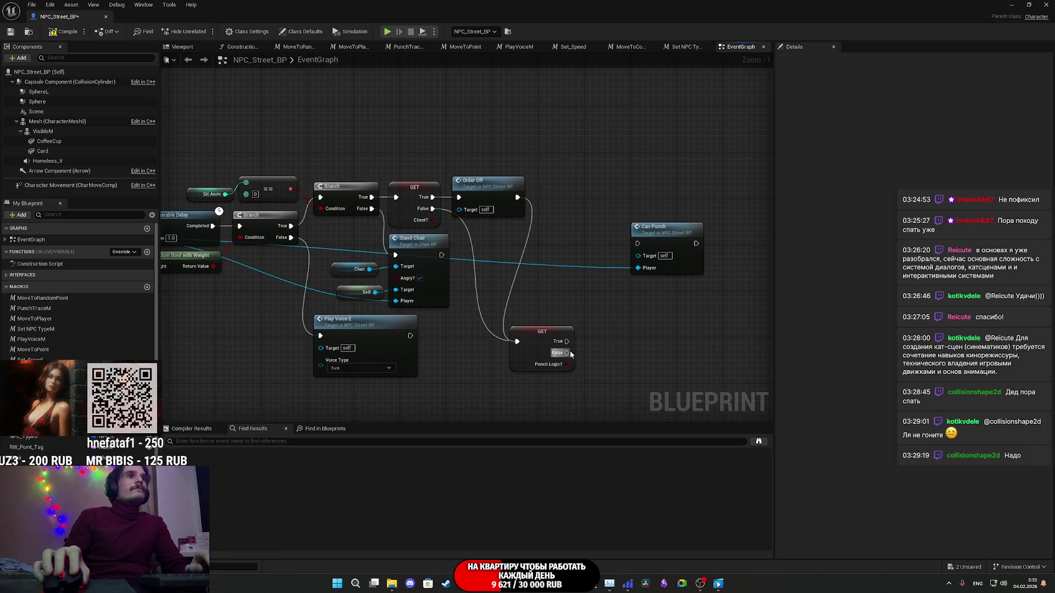
pyautogui.moveTo(567, 342)
pyautogui.mouseDown()
pyautogui.moveTo(637, 245)
pyautogui.moveTo(608, 277)
pyautogui.mouseUp()
pyautogui.click(558, 308)
pyautogui.moveTo(566, 353); pyautogui.dragTo(637, 245)
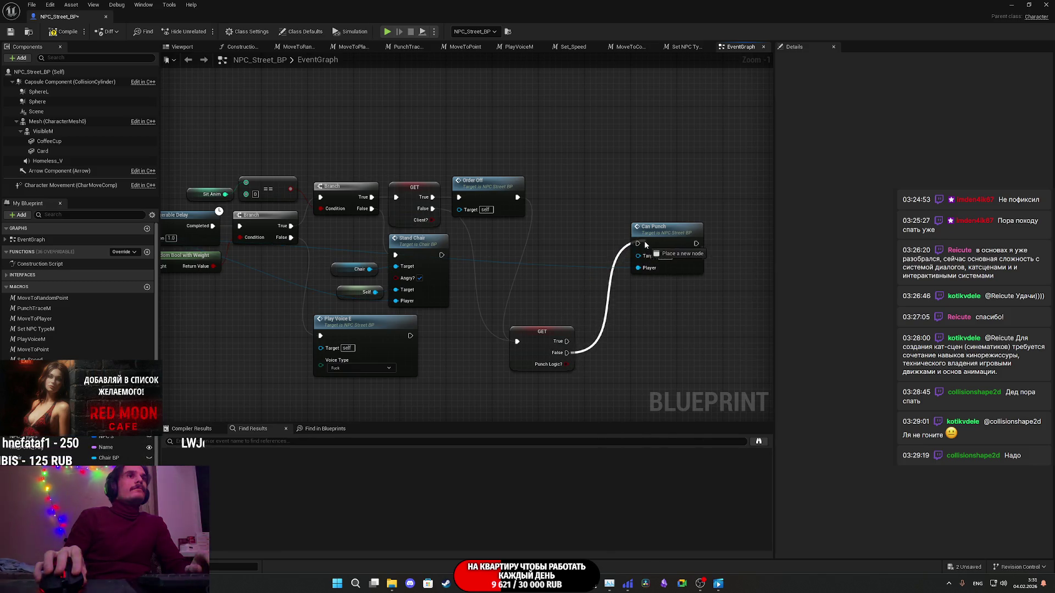
pyautogui.moveTo(539, 343); pyautogui.dragTo(584, 233)
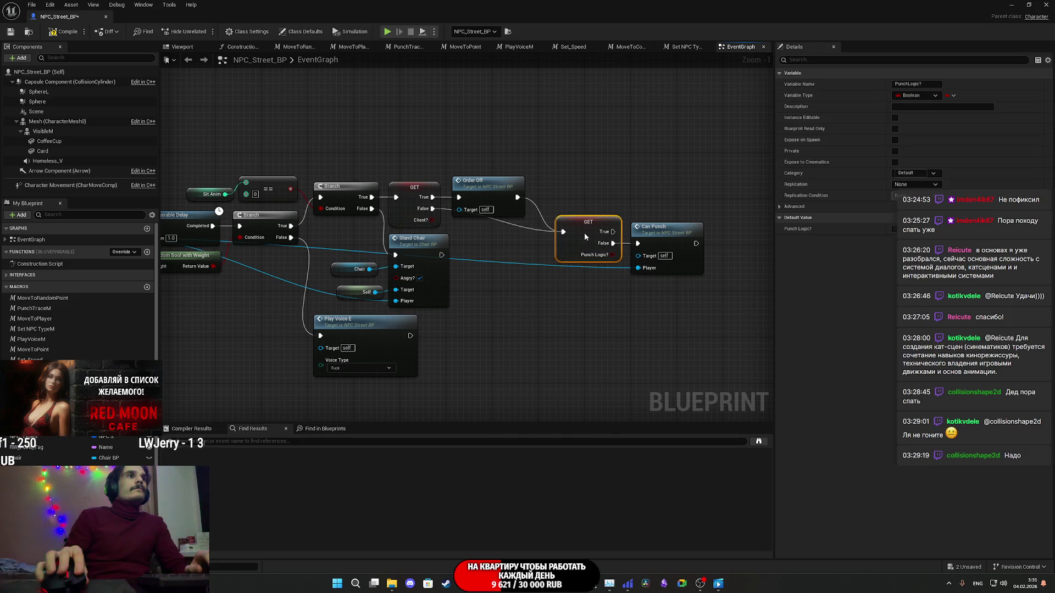
pyautogui.doubleClick(414, 253)
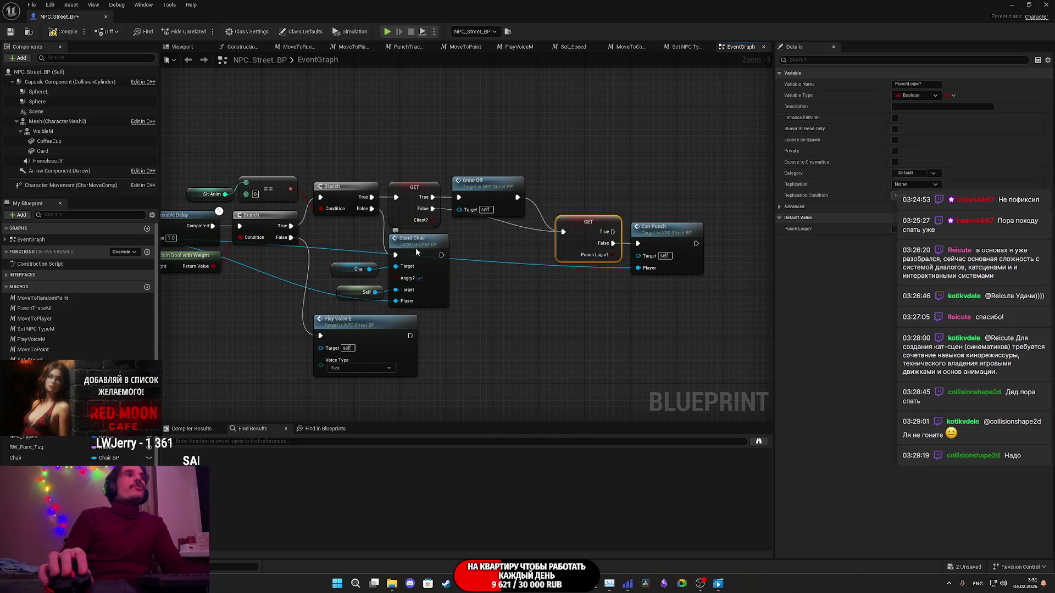
pyautogui.moveTo(576, 282); pyautogui.dragTo(202, 442)
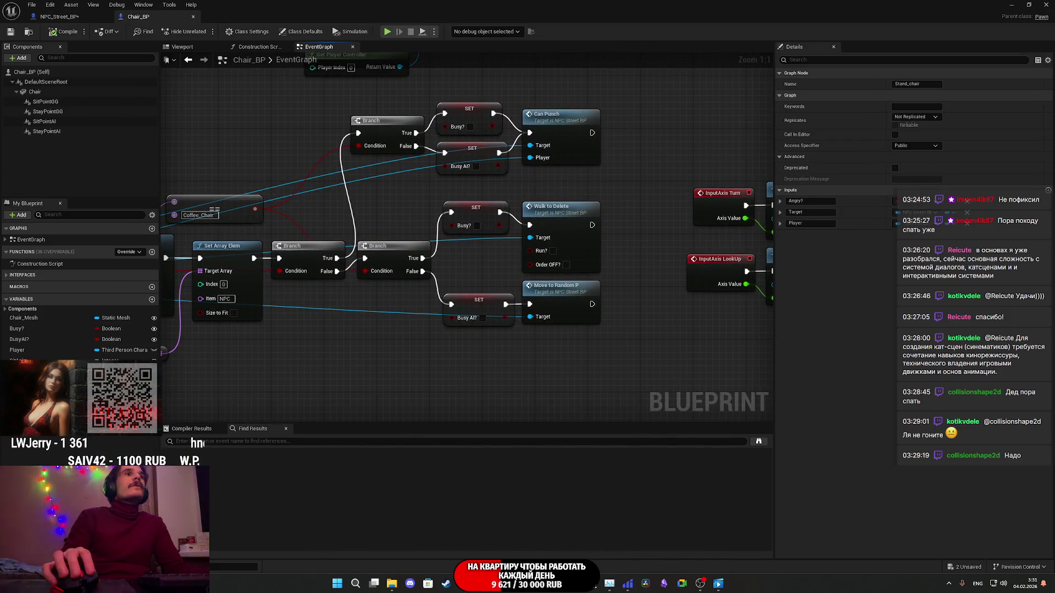
# Step: From Stand_chair's Target pin, add a Get Punch Logic? node via 'get pun'
pyautogui.moveTo(227, 256); pyautogui.dragTo(337, 307)
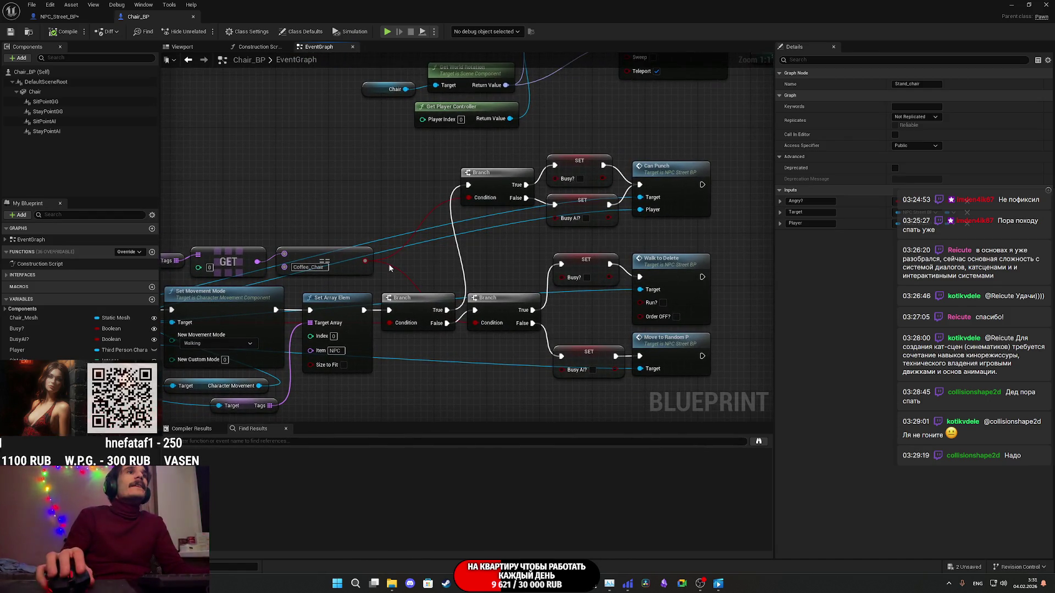
pyautogui.moveTo(607, 236)
pyautogui.mouseDown()
pyautogui.moveTo(571, 254)
pyautogui.moveTo(485, 247)
pyautogui.mouseUp()
pyautogui.moveTo(550, 212); pyautogui.dragTo(627, 201)
pyautogui.moveTo(566, 230)
pyautogui.mouseDown()
pyautogui.moveTo(644, 212)
pyautogui.moveTo(516, 219)
pyautogui.moveTo(922, 162)
pyautogui.mouseUp()
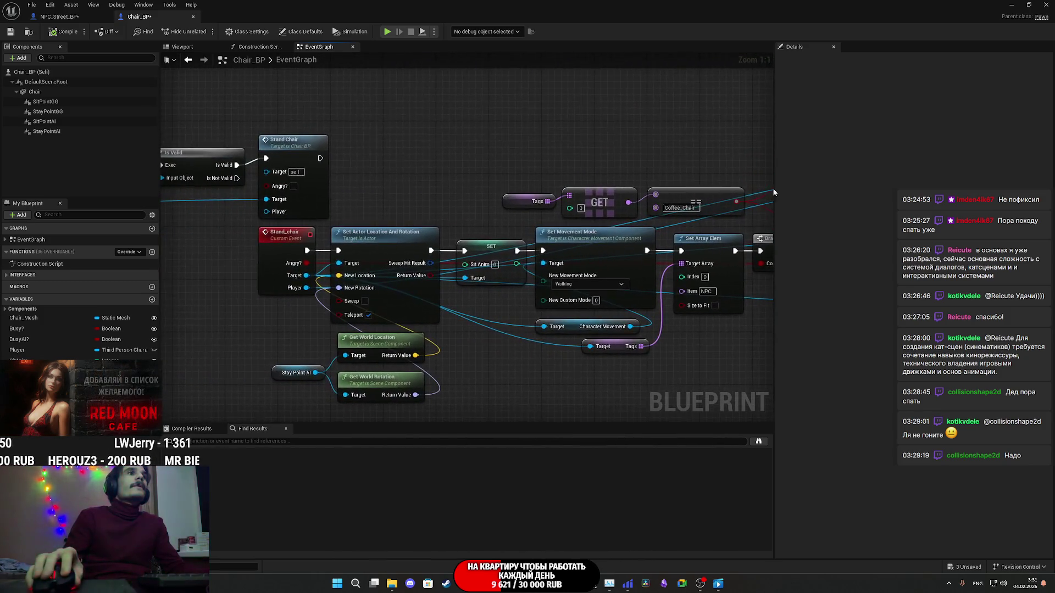
pyautogui.moveTo(305, 276); pyautogui.dragTo(410, 150)
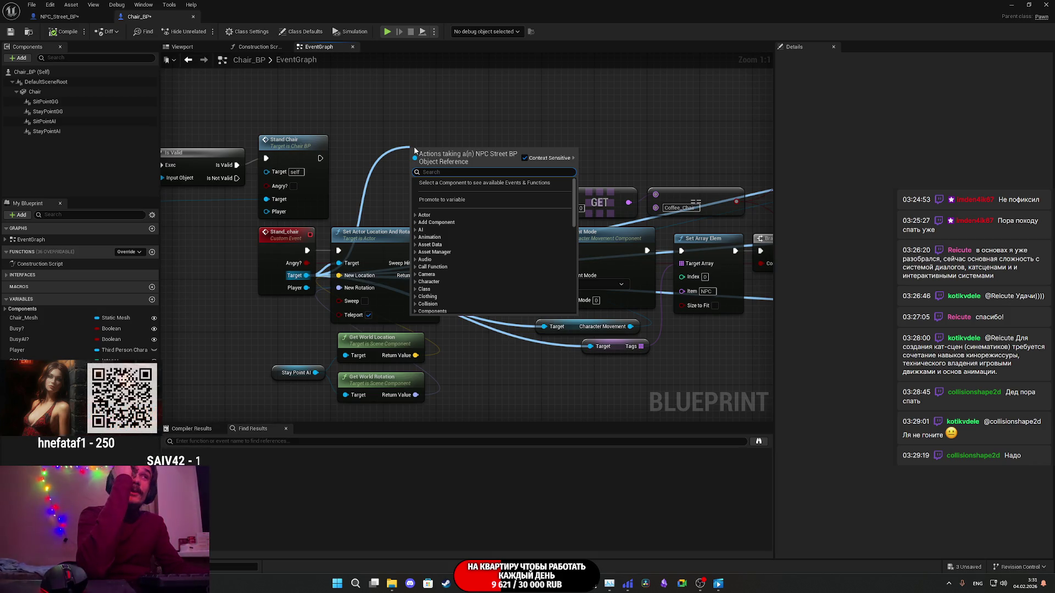
pyautogui.write('get')
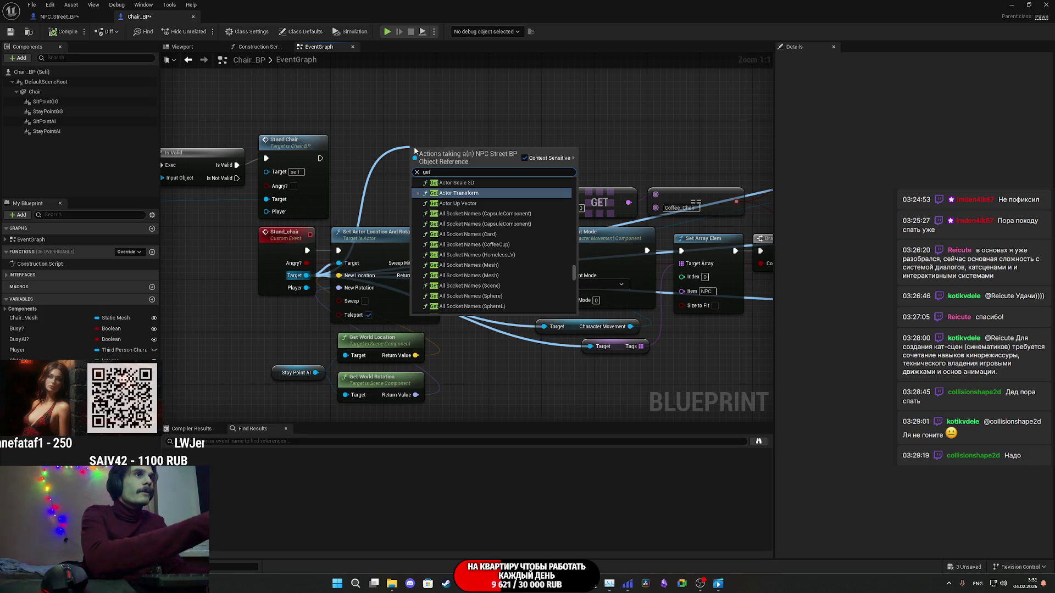
pyautogui.write(' pun')
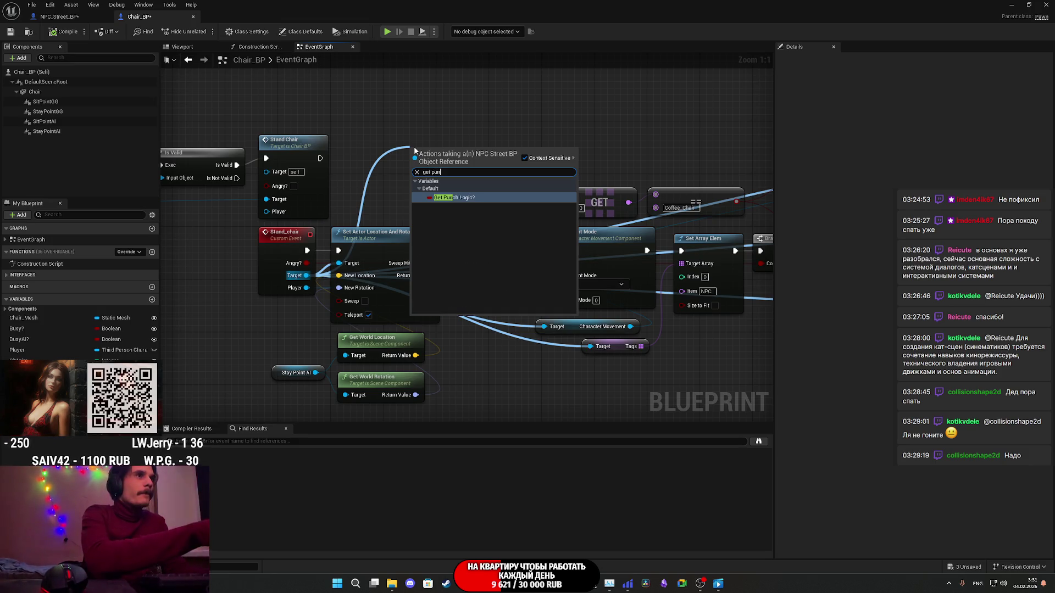
pyautogui.click(465, 197)
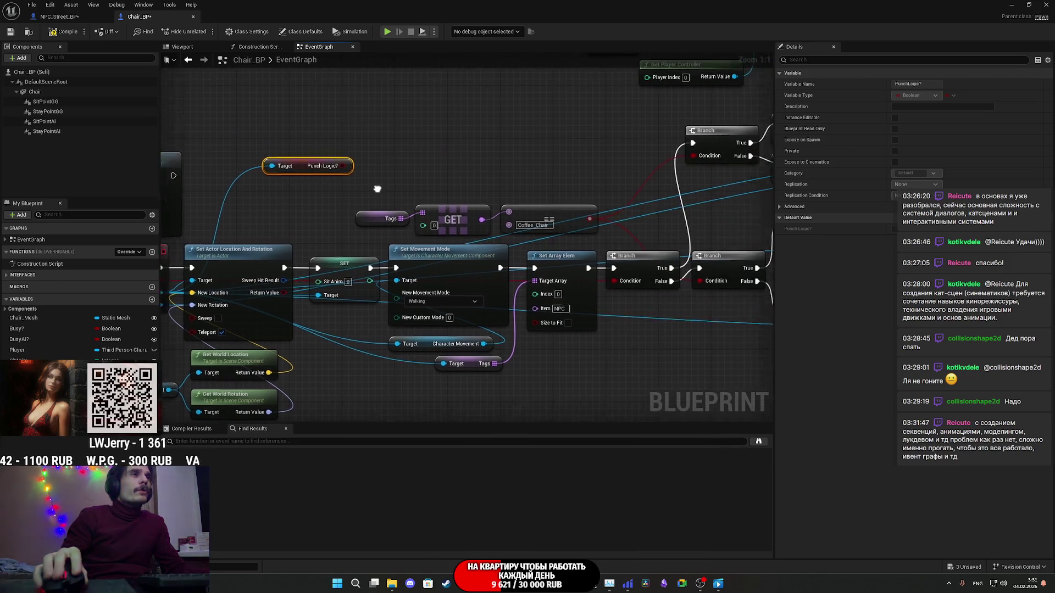
# Step: Convert Punch Logic? into a branch and run Can Punch from its False output
pyautogui.rightClick(331, 171)
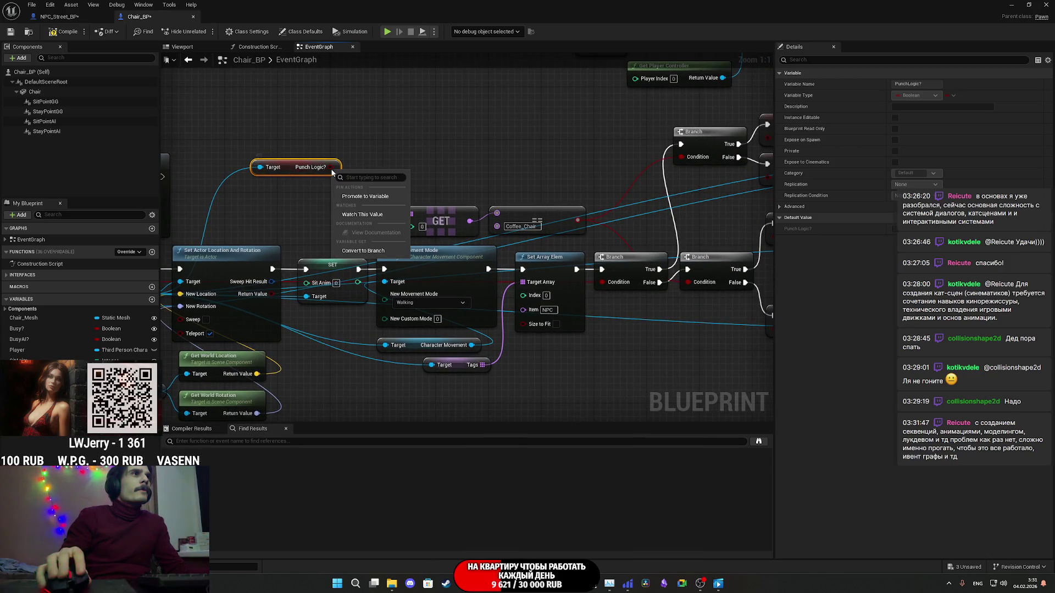
pyautogui.click(362, 250)
pyautogui.moveTo(854, 279)
pyautogui.mouseDown()
pyautogui.moveTo(474, 199)
pyautogui.moveTo(326, 152)
pyautogui.mouseUp()
pyautogui.moveTo(448, 195); pyautogui.dragTo(506, 195)
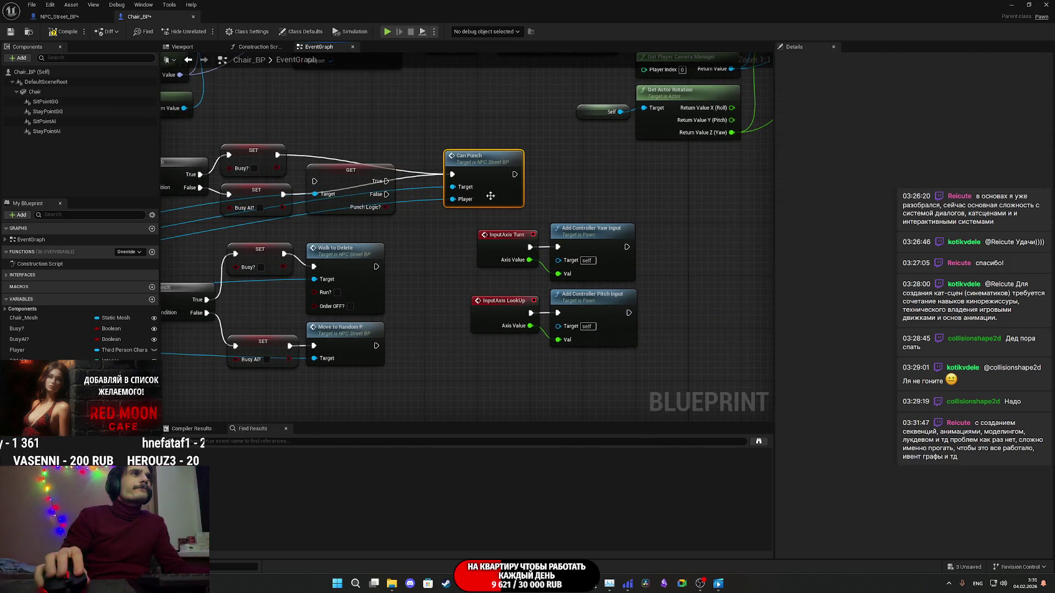
pyautogui.moveTo(315, 182); pyautogui.dragTo(277, 156)
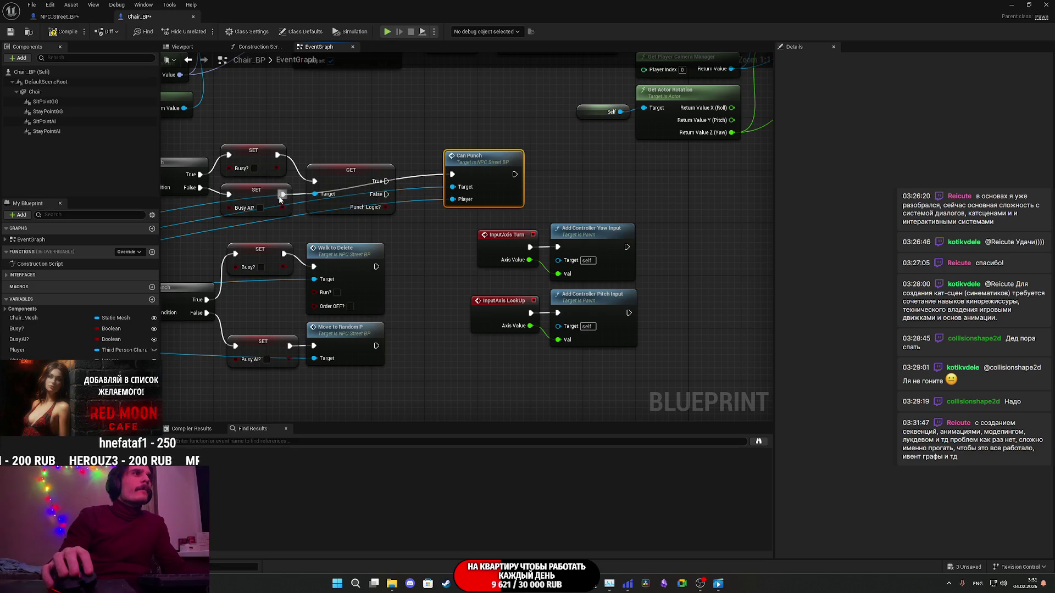
pyautogui.moveTo(386, 194)
pyautogui.mouseDown()
pyautogui.moveTo(452, 174)
pyautogui.moveTo(417, 186)
pyautogui.mouseUp()
pyautogui.moveTo(411, 223); pyautogui.dragTo(514, 225)
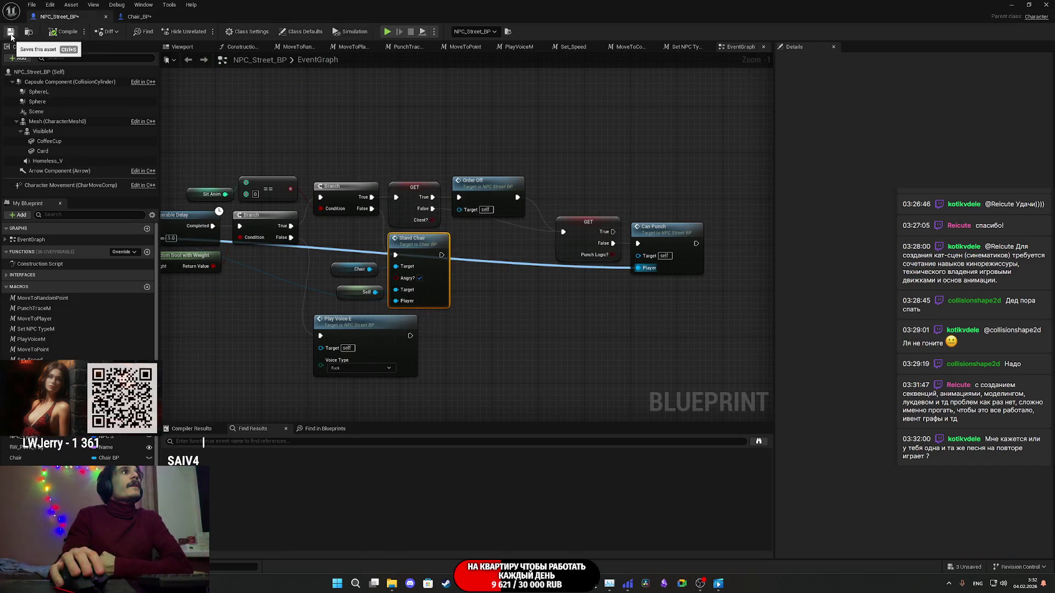
# Step: Bring the NPC_Street_BP editor back and jump to the Can_Punch custom event
pyautogui.moveTo(542, 304)
pyautogui.mouseDown()
pyautogui.moveTo(603, 317)
pyautogui.moveTo(594, 315)
pyautogui.moveTo(608, 304)
pyautogui.mouseUp()
pyautogui.click(601, 317)
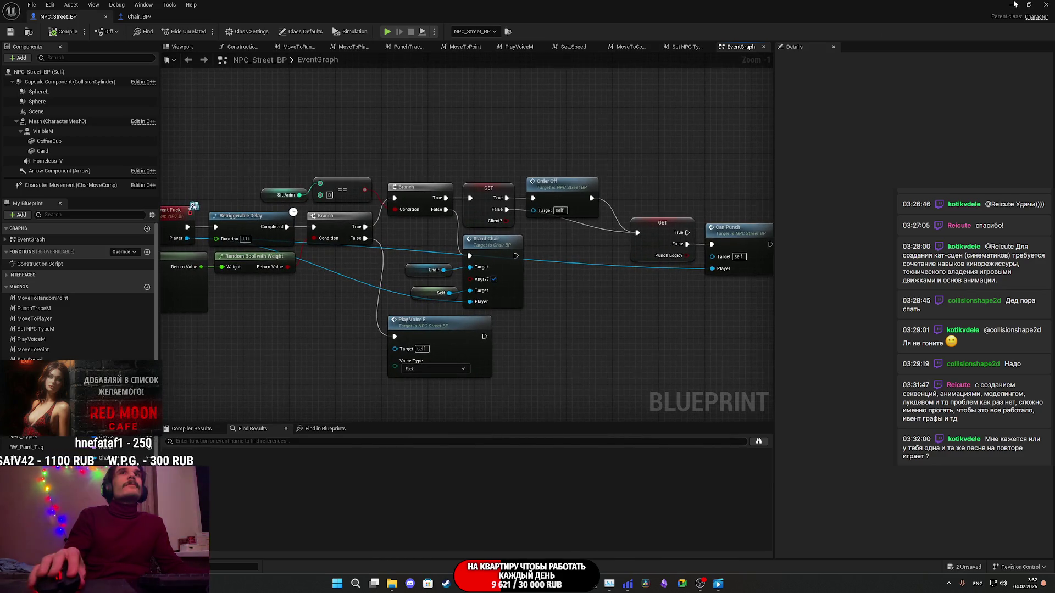
pyautogui.click(1014, 4)
pyautogui.moveTo(498, 588)
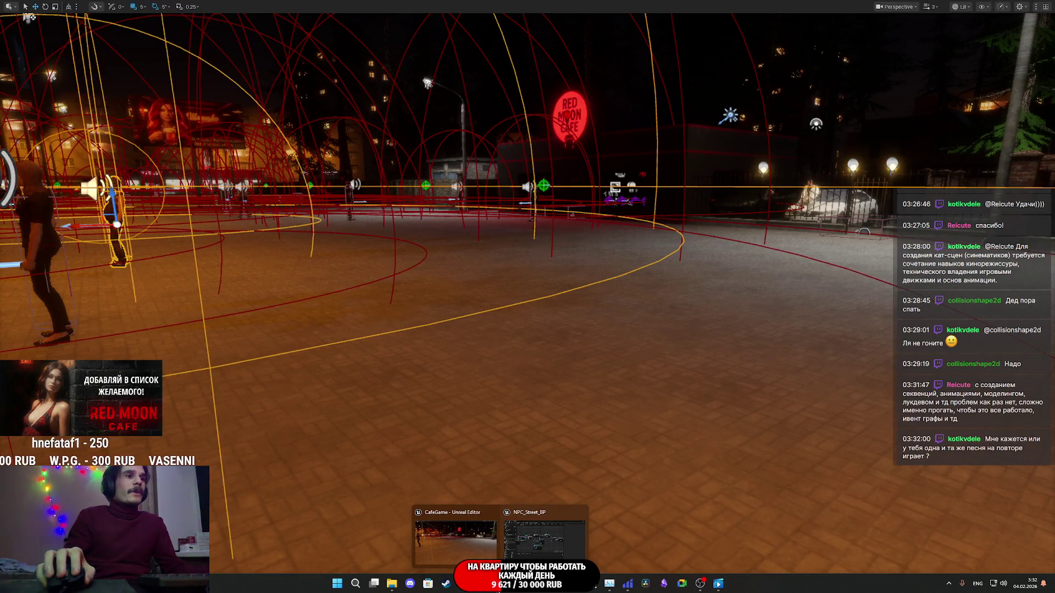
pyautogui.click(523, 555)
pyautogui.scroll(-3, 626, 325)
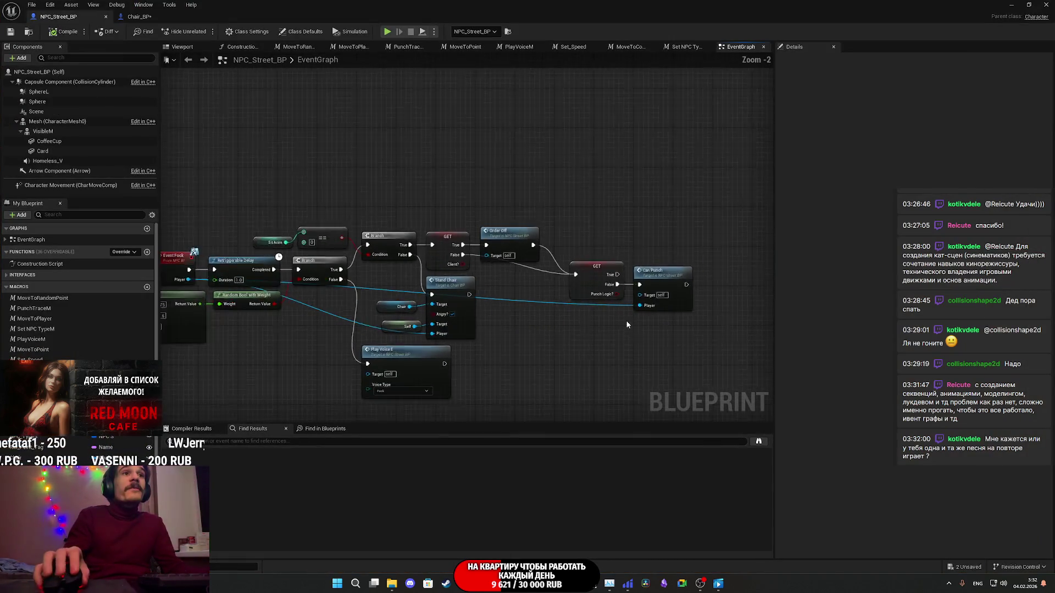
pyautogui.doubleClick(655, 290)
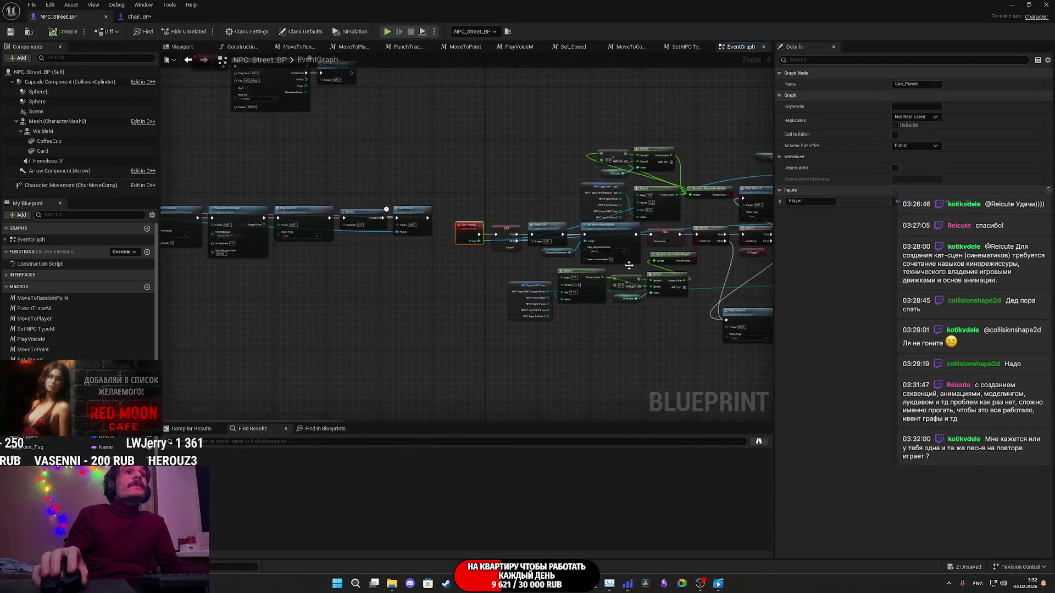
# Step: Move Can_Punch left and drop a SET PunchLogic? node right after it
pyautogui.moveTo(511, 279)
pyautogui.mouseDown()
pyautogui.moveTo(164, 308)
pyautogui.moveTo(331, 274)
pyautogui.moveTo(474, 283)
pyautogui.mouseUp()
pyautogui.scroll(-3, 474, 284)
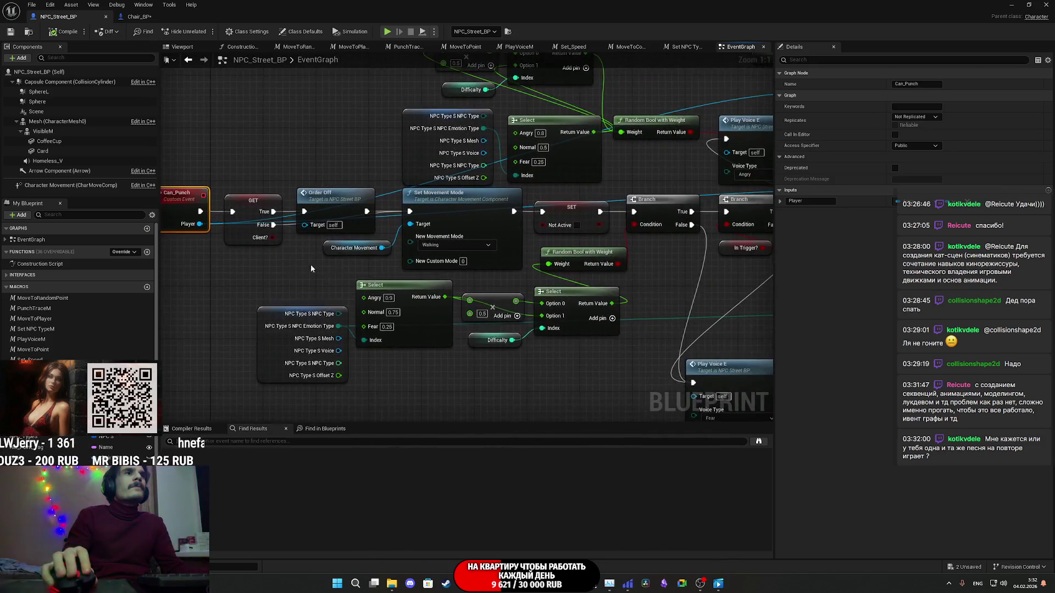
pyautogui.scroll(-3, 444, 311)
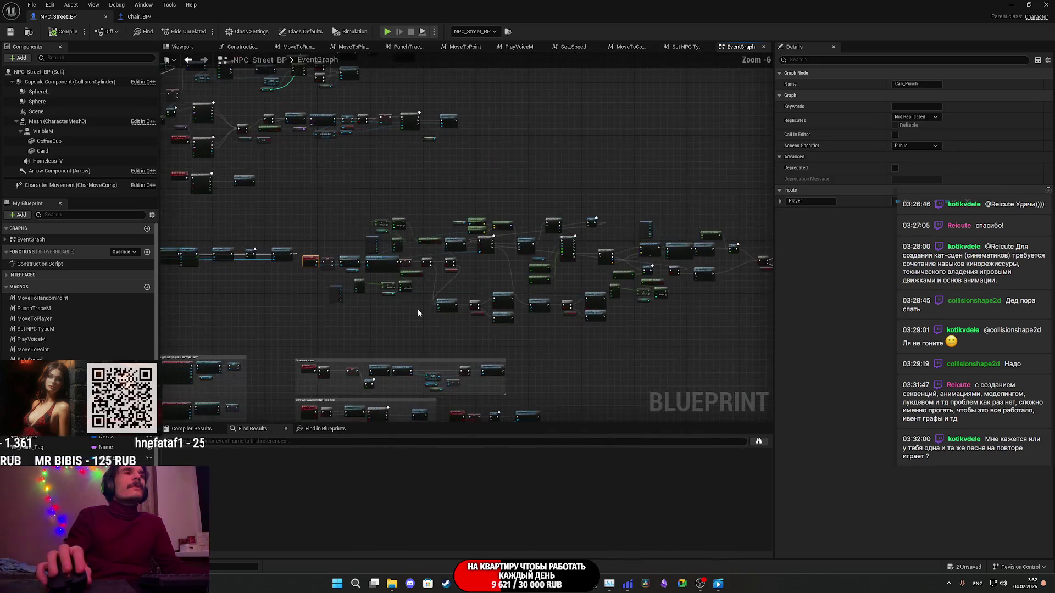
pyautogui.moveTo(301, 337)
pyautogui.mouseDown()
pyautogui.moveTo(513, 227)
pyautogui.moveTo(631, 207)
pyautogui.moveTo(800, 203)
pyautogui.moveTo(713, 193)
pyautogui.mouseUp()
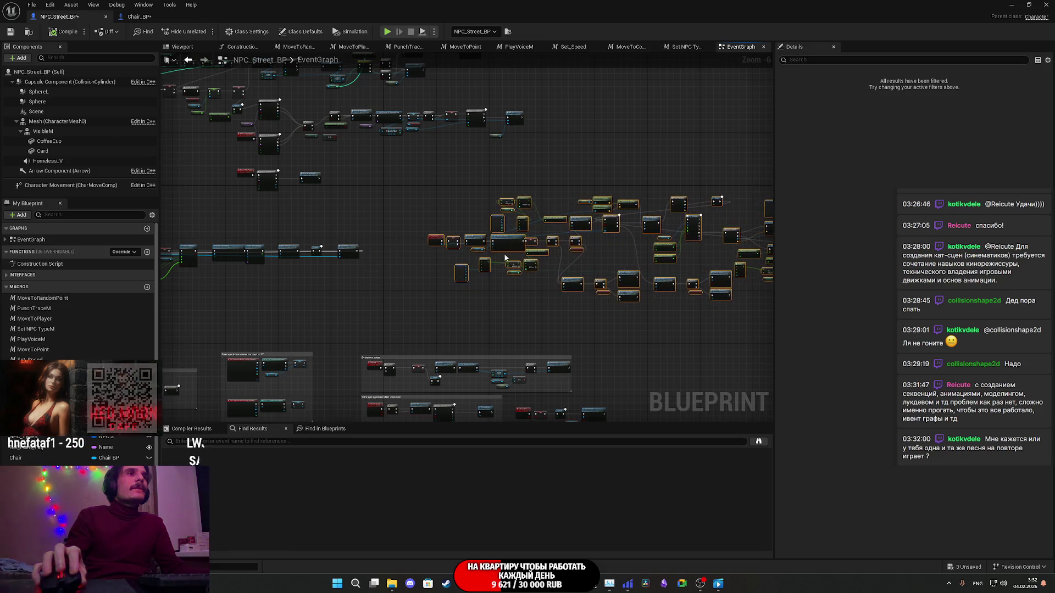
pyautogui.scroll(4, 499, 282)
pyautogui.moveTo(433, 206); pyautogui.dragTo(373, 207)
pyautogui.moveTo(28, 468); pyautogui.dragTo(360, 250)
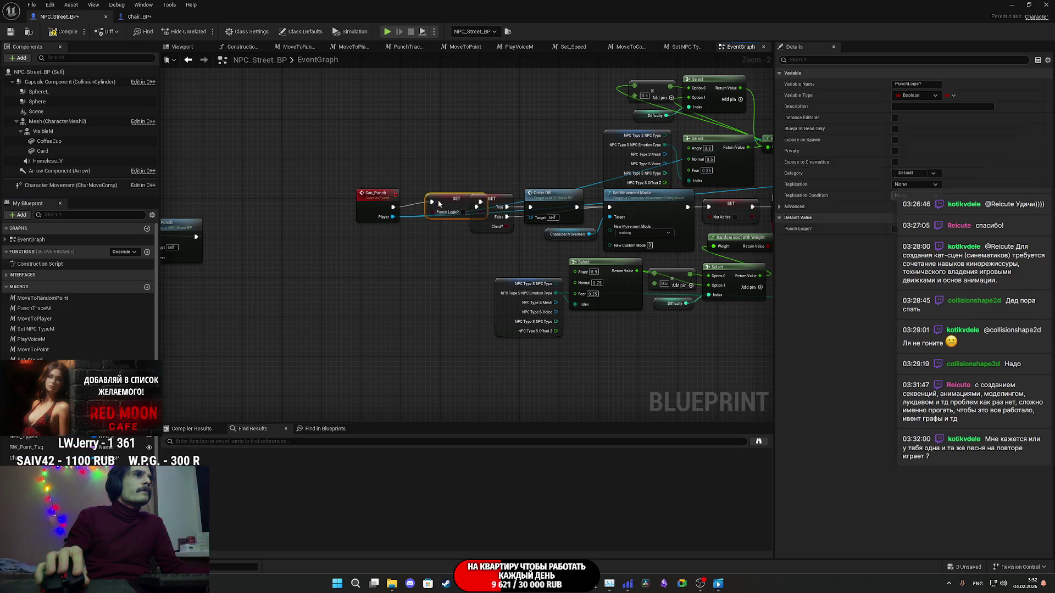
pyautogui.moveTo(438, 251); pyautogui.dragTo(379, 215)
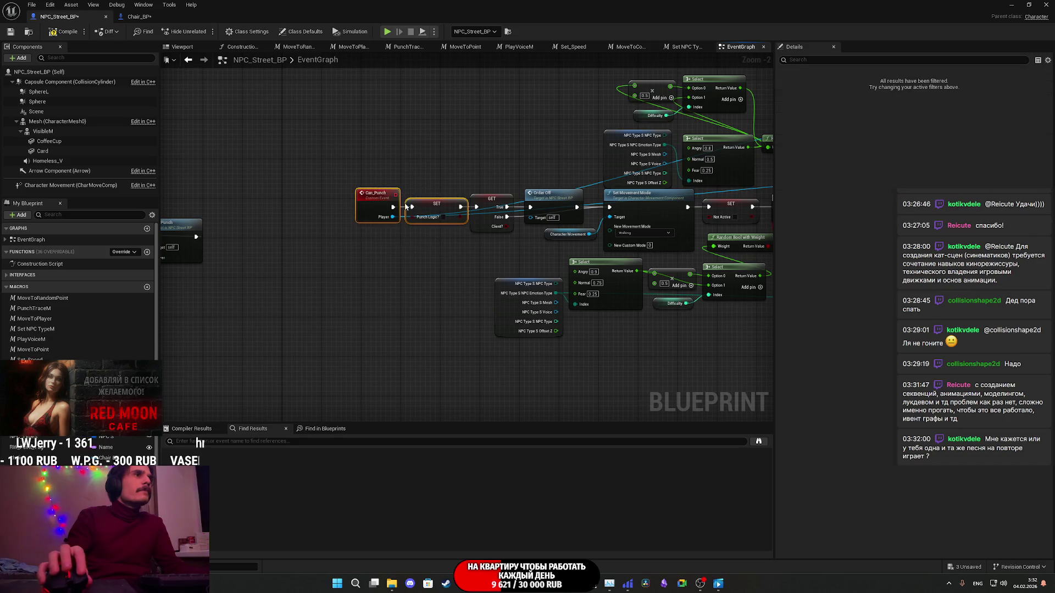
# Step: Pan the graph past the Branch, Play Voice and rotation nodes to Walk to Delete
pyautogui.scroll(2, 438, 204)
pyautogui.moveTo(445, 225)
pyautogui.mouseDown()
pyautogui.moveTo(195, 305)
pyautogui.moveTo(2, 345)
pyautogui.mouseUp()
pyautogui.moveTo(327, 350); pyautogui.dragTo(201, 319)
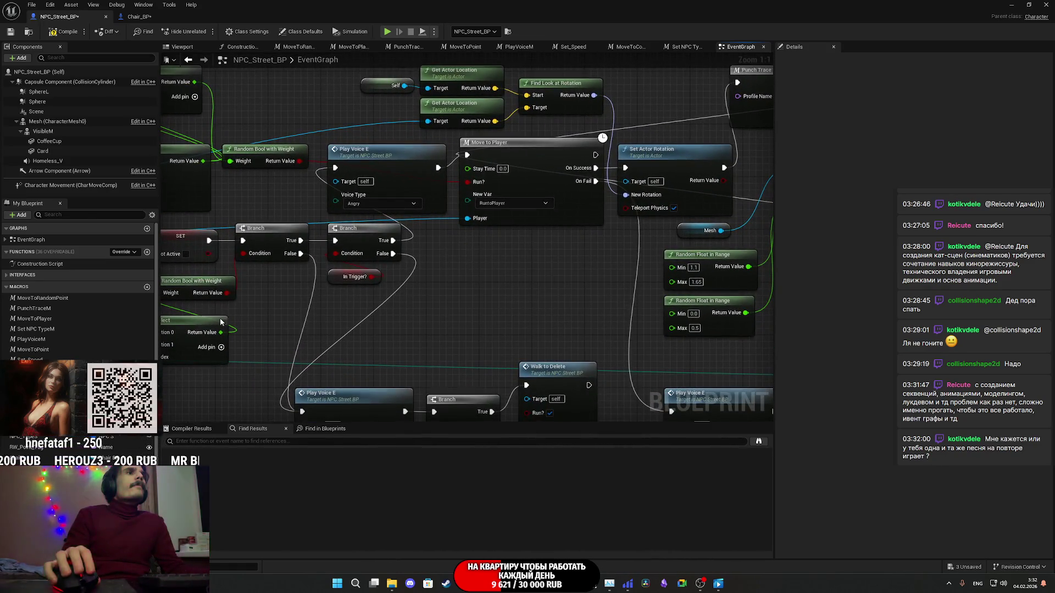
pyautogui.scroll(-1, 452, 329)
pyautogui.moveTo(453, 329)
pyautogui.mouseDown()
pyautogui.moveTo(469, 249)
pyautogui.moveTo(421, 219)
pyautogui.mouseUp()
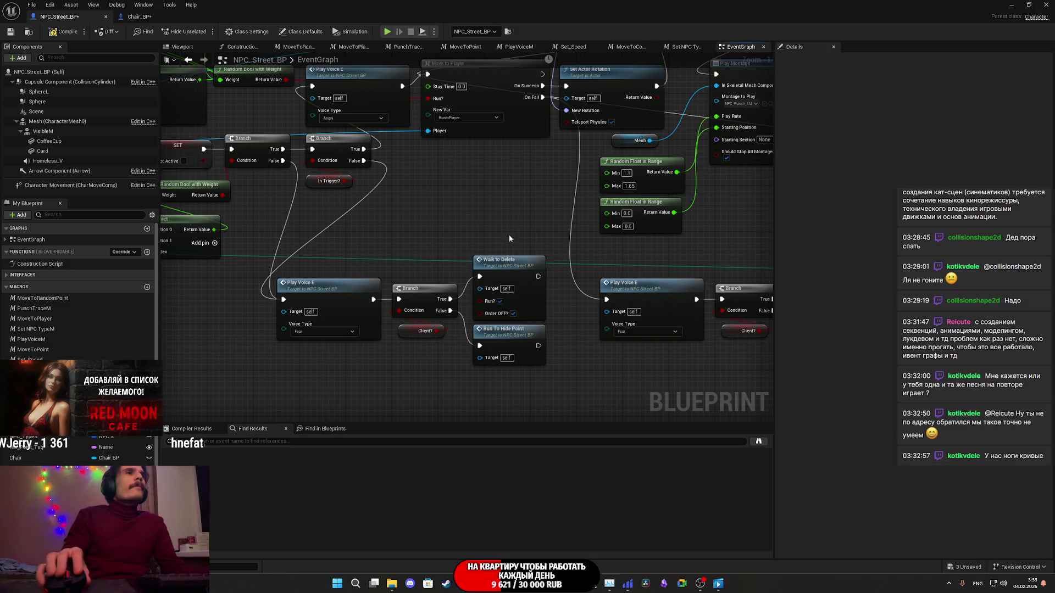
pyautogui.moveTo(508, 236); pyautogui.dragTo(508, 202)
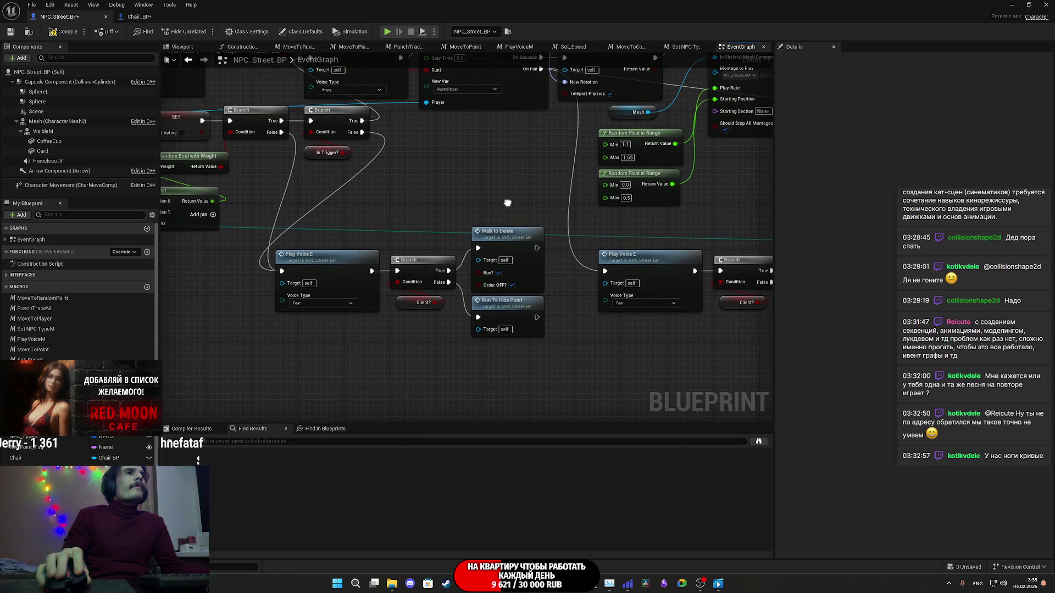
# Step: Jump to the Walk_To_Delete event, place it beside its Branch, and narrow the comment box
pyautogui.doubleClick(511, 242)
pyautogui.moveTo(523, 273)
pyautogui.mouseDown()
pyautogui.moveTo(201, 306)
pyautogui.moveTo(591, 307)
pyautogui.mouseUp()
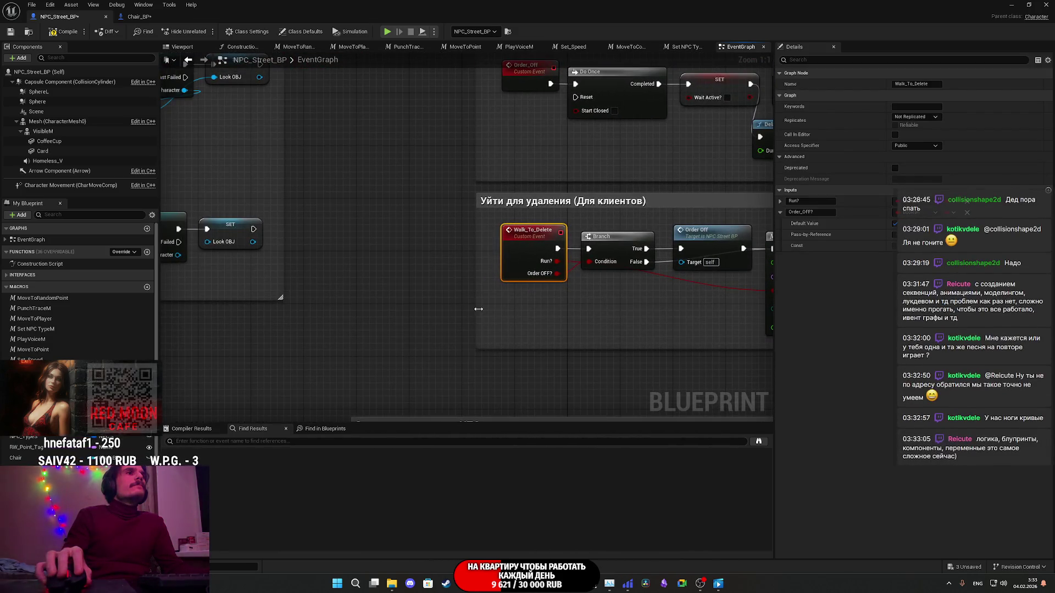
pyautogui.moveTo(440, 311); pyautogui.dragTo(374, 317)
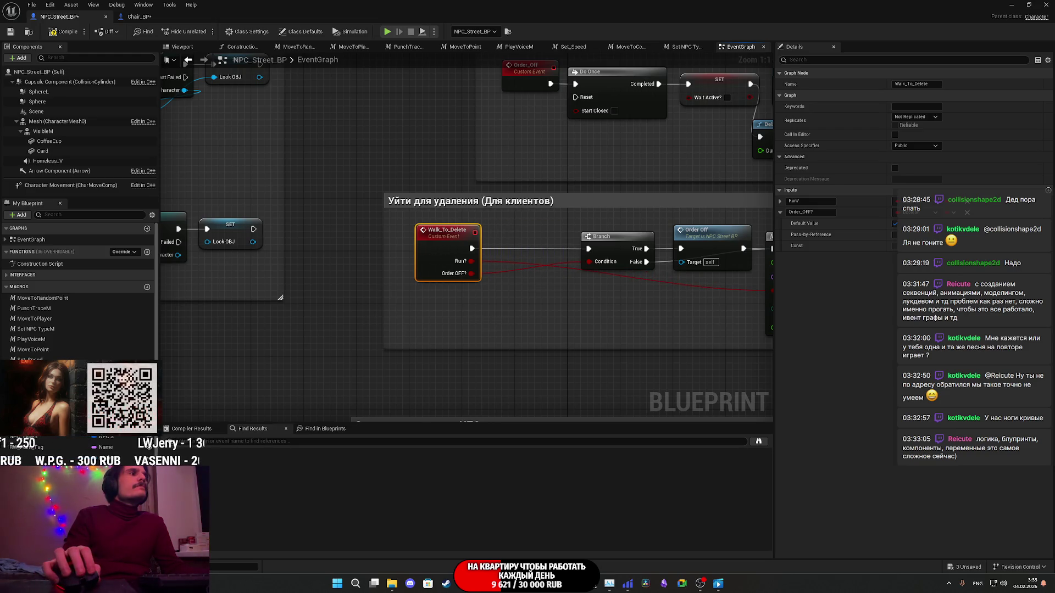
pyautogui.moveTo(445, 327); pyautogui.dragTo(298, 327)
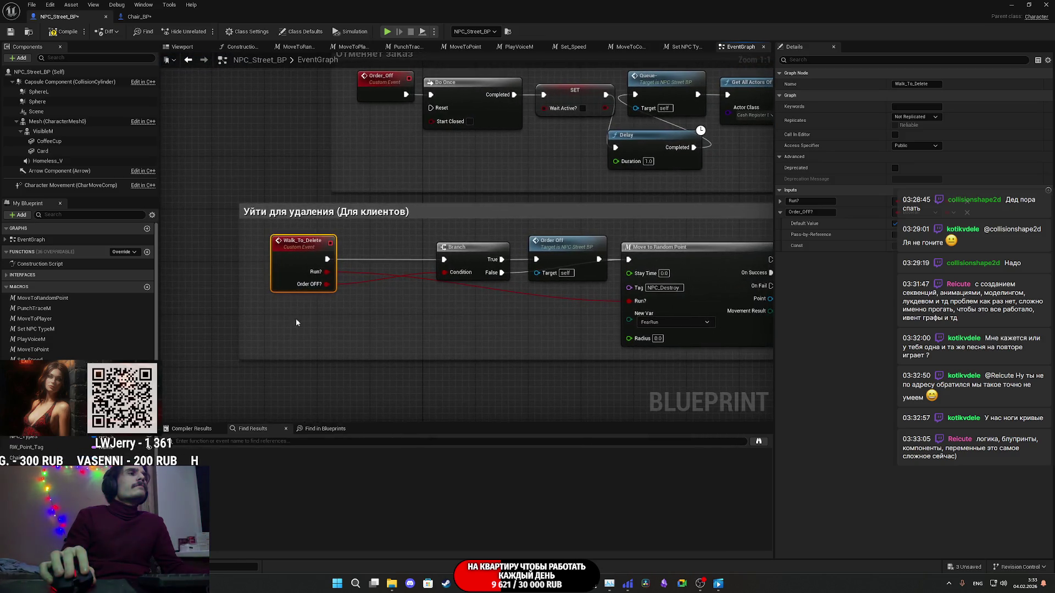
pyautogui.moveTo(360, 272); pyautogui.dragTo(373, 270)
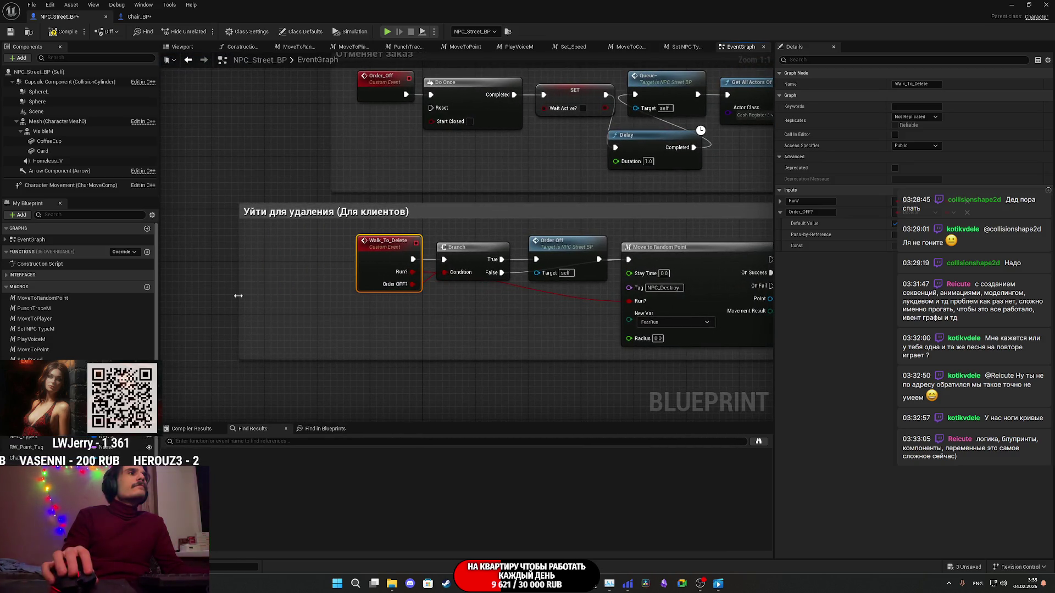
pyautogui.moveTo(240, 296); pyautogui.dragTo(328, 297)
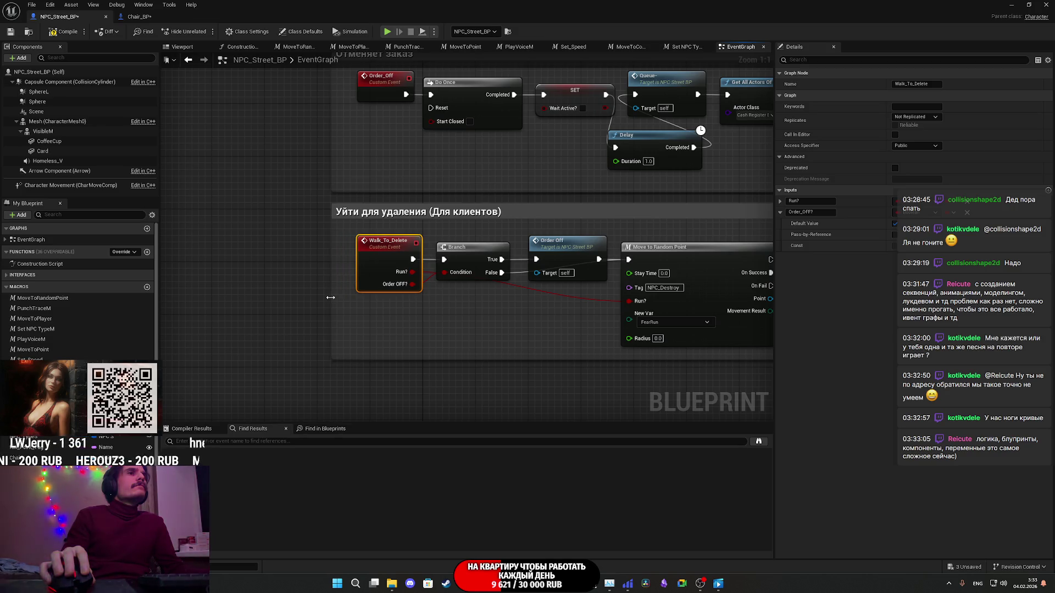
pyautogui.scroll(-10, 330, 297)
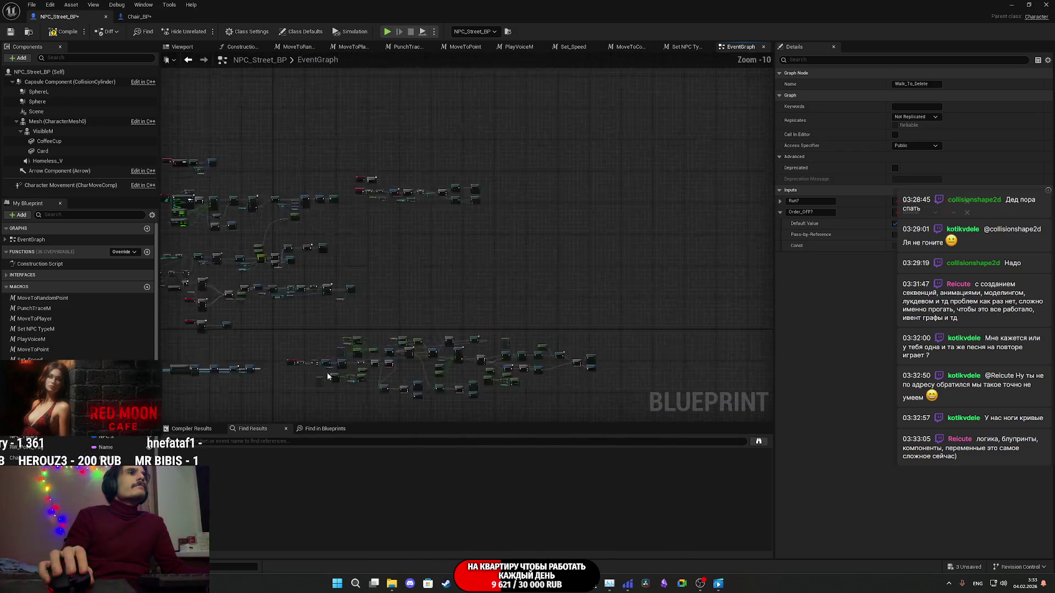
pyautogui.scroll(10, 341, 318)
# Step: Pan to the Walk to Delete section and briefly select the Play Voice–Run To Hide Point group
pyautogui.moveTo(373, 306); pyautogui.dragTo(49, 311)
pyautogui.moveTo(302, 441)
pyautogui.mouseDown()
pyautogui.moveTo(187, 439)
pyautogui.moveTo(205, 399)
pyautogui.mouseUp()
pyautogui.moveTo(434, 276); pyautogui.dragTo(54, 270)
pyautogui.moveTo(467, 236)
pyautogui.mouseDown()
pyautogui.moveTo(387, 194)
pyautogui.moveTo(285, 182)
pyautogui.mouseUp()
pyautogui.moveTo(200, 218); pyautogui.dragTo(161, 211)
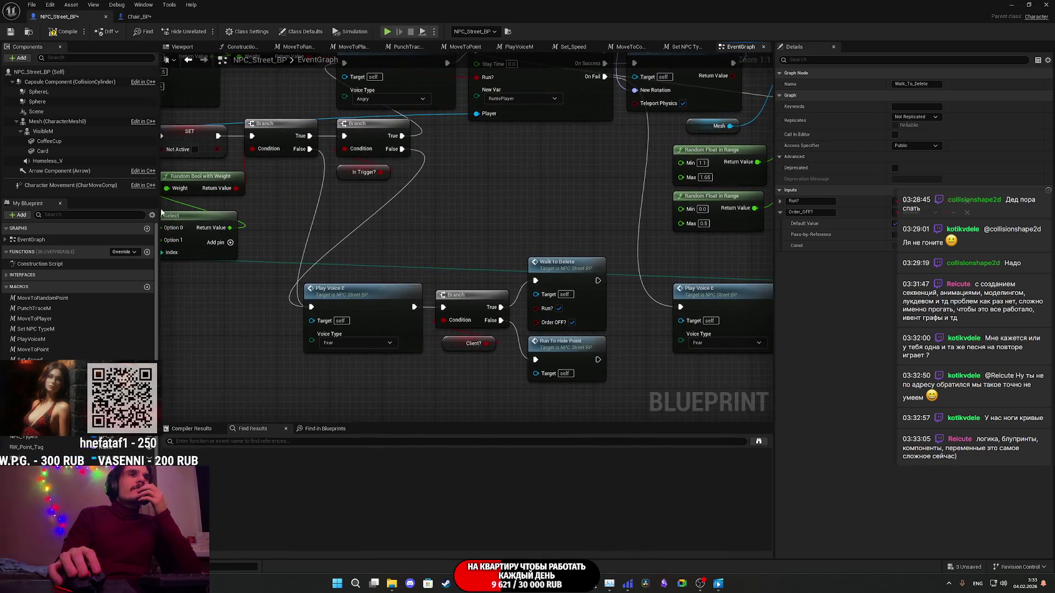
pyautogui.moveTo(458, 263); pyautogui.dragTo(474, 225)
pyautogui.moveTo(374, 364)
pyautogui.mouseDown()
pyautogui.moveTo(561, 258)
pyautogui.moveTo(563, 236)
pyautogui.moveTo(510, 255)
pyautogui.mouseUp()
pyautogui.click(519, 205)
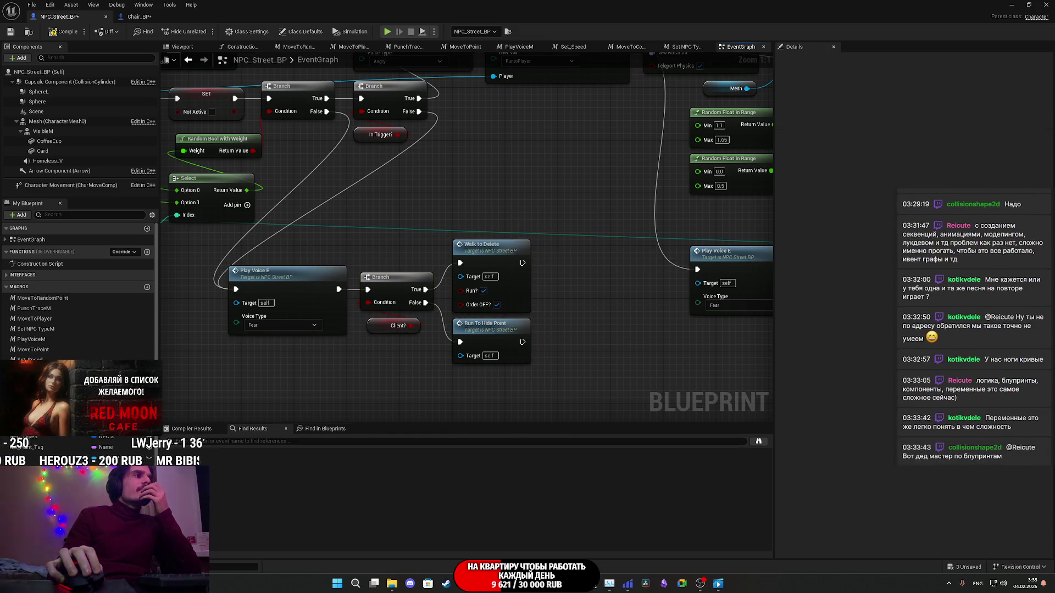
# Step: Add a SET Punch Logic? after Walk to Delete, wire Run To Hide Point into it, and paste a copy
pyautogui.moveTo(38, 467); pyautogui.dragTo(222, 500)
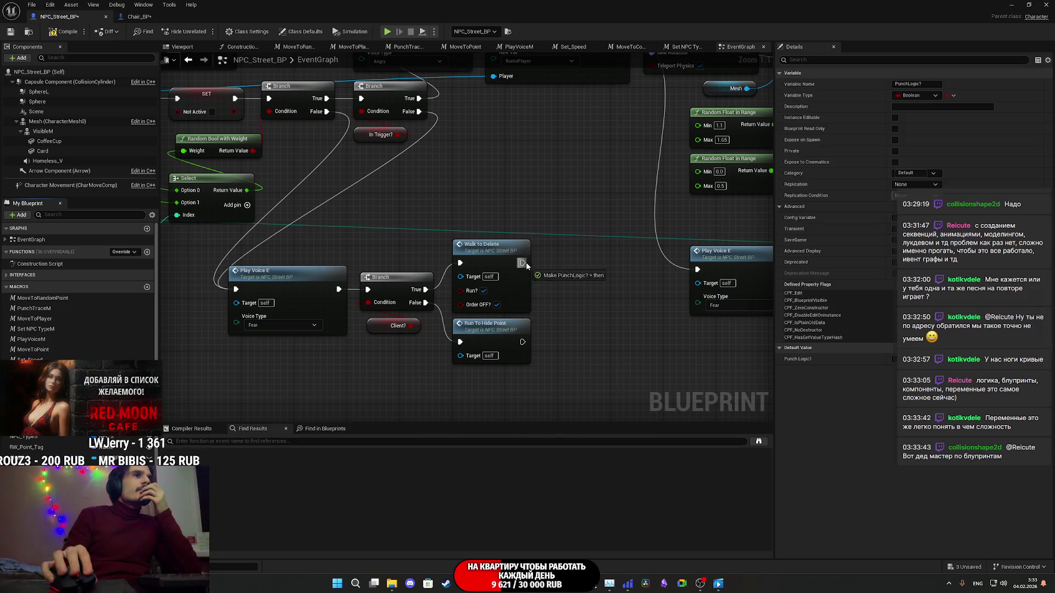
pyautogui.moveTo(525, 264); pyautogui.dragTo(524, 264)
pyautogui.moveTo(523, 341)
pyautogui.mouseDown()
pyautogui.moveTo(550, 295)
pyautogui.moveTo(319, 363)
pyautogui.moveTo(299, 344)
pyautogui.mouseUp()
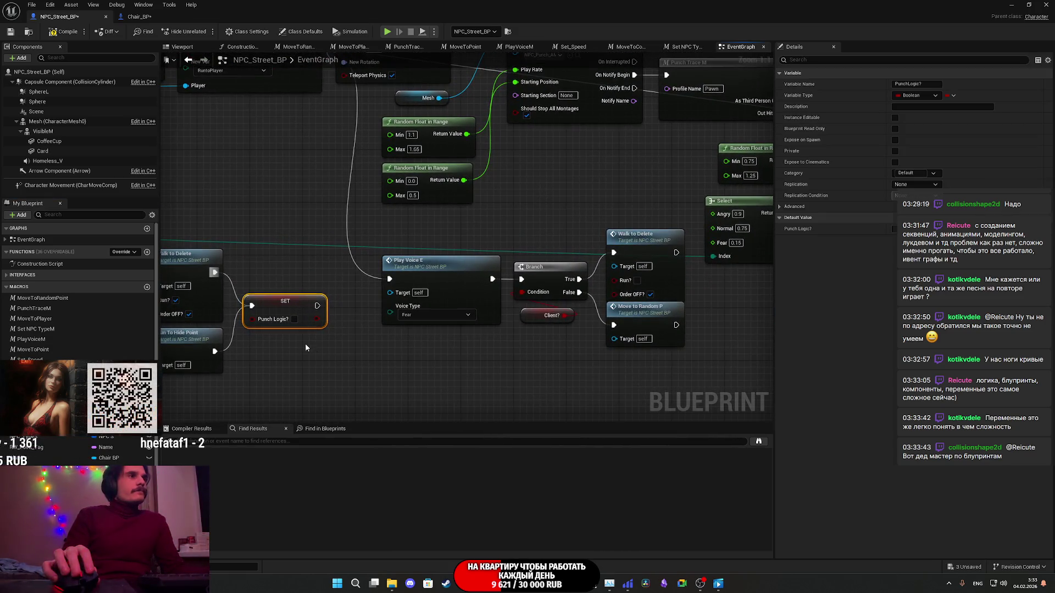
pyautogui.moveTo(716, 315); pyautogui.dragTo(541, 308)
pyautogui.hotkey('ctrl', 'v')
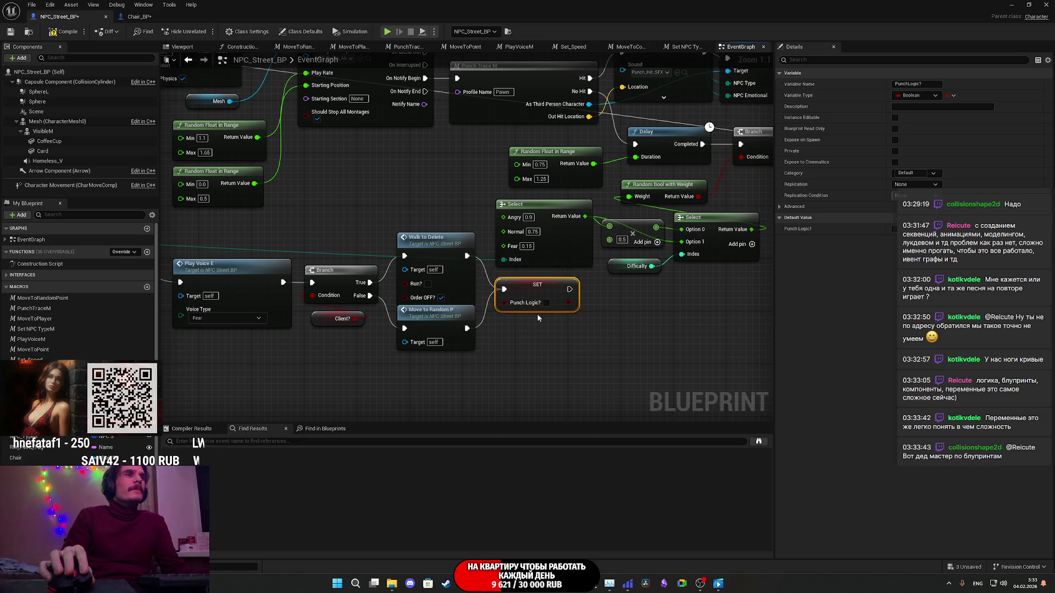
# Step: Shift the Branch, Client and Walk to Delete nodes down-left next to Move to Player
pyautogui.scroll(-1, 536, 294)
pyautogui.moveTo(434, 210)
pyautogui.mouseDown()
pyautogui.moveTo(489, 263)
pyautogui.moveTo(12, 67)
pyautogui.mouseUp()
pyautogui.moveTo(928, 304)
pyautogui.mouseDown()
pyautogui.moveTo(587, 333)
pyautogui.moveTo(528, 287)
pyautogui.moveTo(549, 289)
pyautogui.moveTo(541, 281)
pyautogui.moveTo(395, 286)
pyautogui.moveTo(743, 320)
pyautogui.moveTo(600, 295)
pyautogui.moveTo(385, 302)
pyautogui.moveTo(635, 303)
pyautogui.moveTo(417, 312)
pyautogui.moveTo(50, 291)
pyautogui.mouseUp()
pyautogui.moveTo(655, 201)
pyautogui.mouseDown()
pyautogui.moveTo(620, 176)
pyautogui.moveTo(468, 193)
pyautogui.moveTo(195, 342)
pyautogui.mouseUp()
pyautogui.moveTo(650, 294)
pyautogui.mouseDown()
pyautogui.moveTo(794, 320)
pyautogui.moveTo(544, 317)
pyautogui.moveTo(769, 308)
pyautogui.moveTo(774, 295)
pyautogui.moveTo(894, 282)
pyautogui.mouseUp()
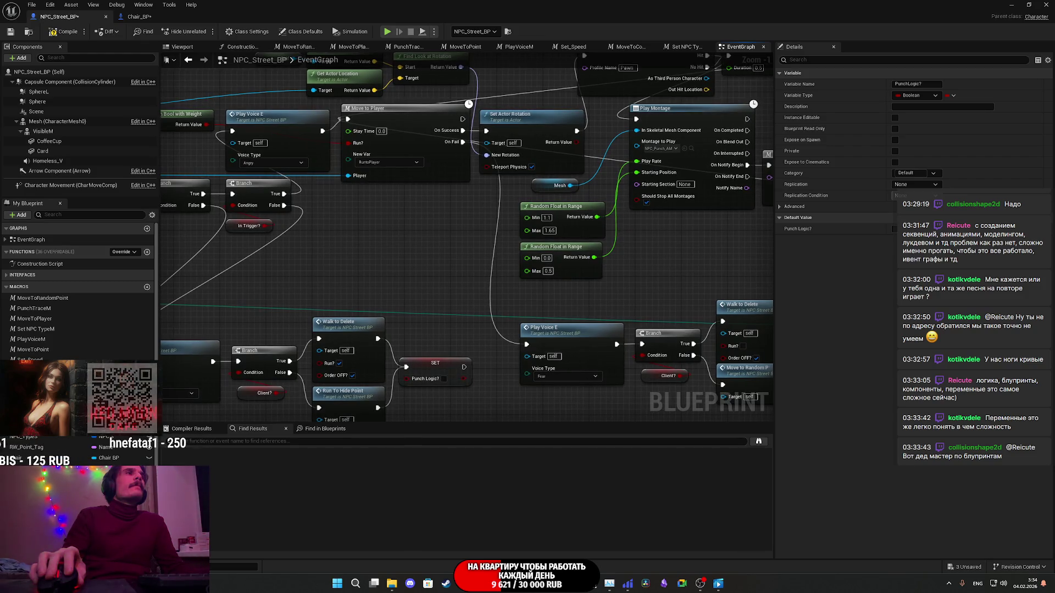
# Step: Drop another SET PunchLogic? node after Walk to Delete and Run To Hide Point beside the Delay-fed Branch
pyautogui.moveTo(466, 236); pyautogui.dragTo(714, 268)
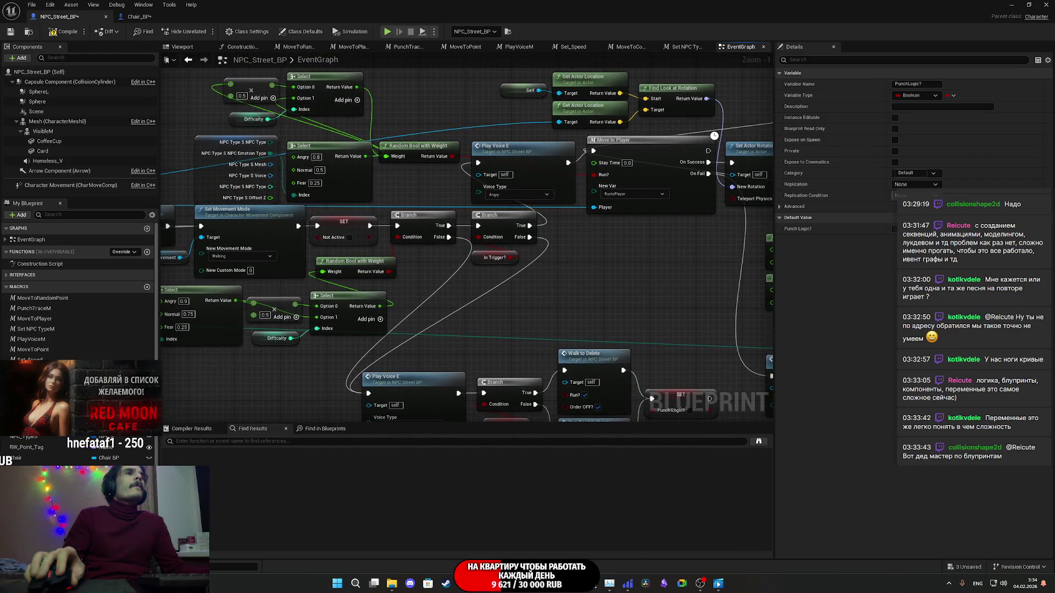
pyautogui.moveTo(550, 247); pyautogui.dragTo(368, 232)
pyautogui.moveTo(219, 418)
pyautogui.mouseDown()
pyautogui.moveTo(352, 290)
pyautogui.moveTo(713, 281)
pyautogui.mouseUp()
pyautogui.moveTo(330, 274)
pyautogui.mouseDown()
pyautogui.moveTo(632, 264)
pyautogui.moveTo(616, 295)
pyautogui.moveTo(599, 289)
pyautogui.moveTo(731, 301)
pyautogui.moveTo(493, 254)
pyautogui.mouseUp()
pyautogui.moveTo(715, 275); pyautogui.dragTo(380, 306)
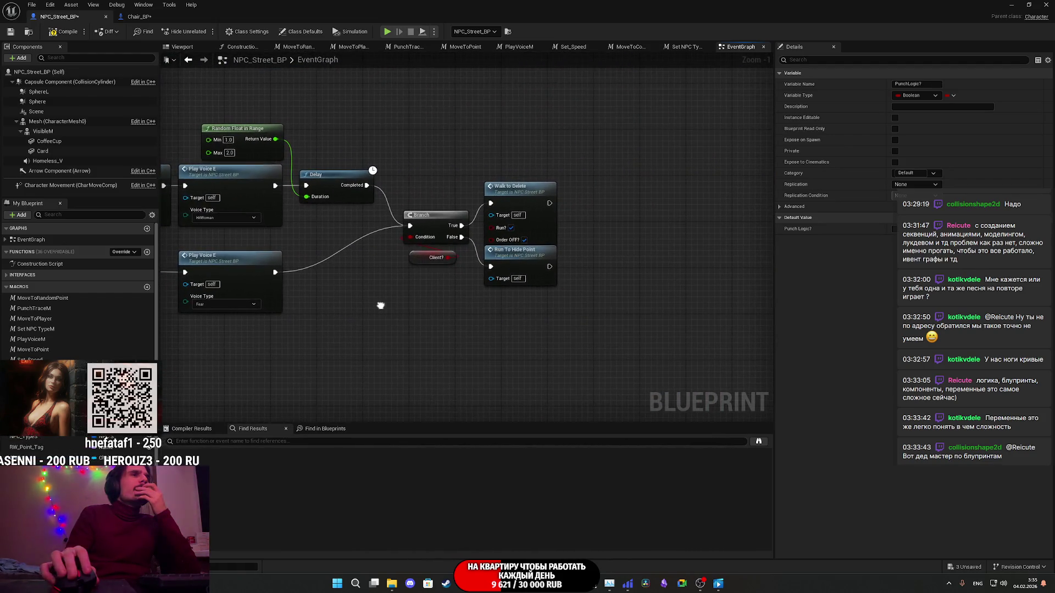
pyautogui.click(523, 332)
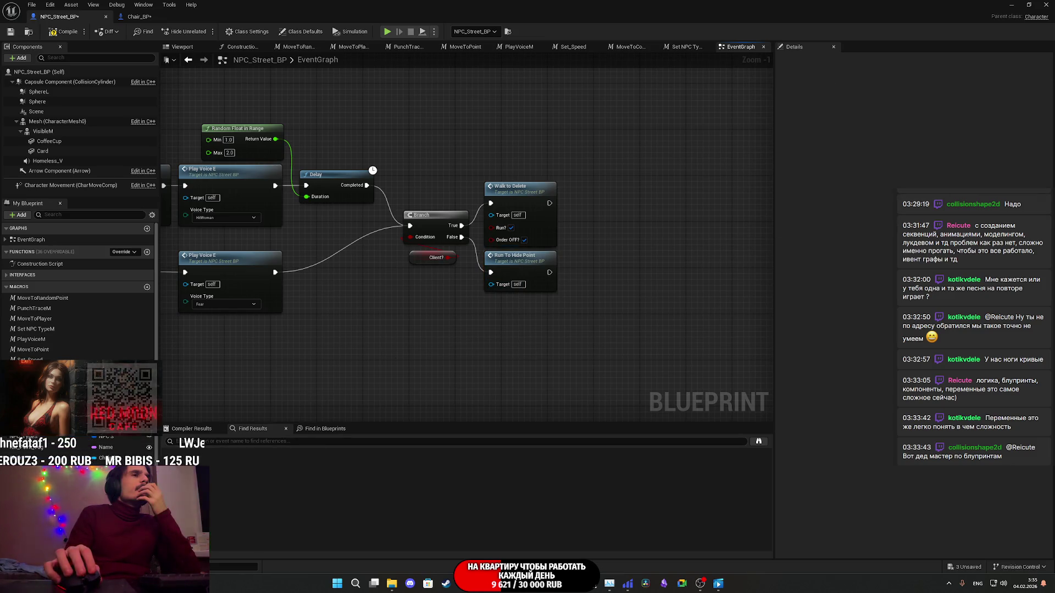
pyautogui.moveTo(107, 458)
pyautogui.mouseDown()
pyautogui.moveTo(576, 235)
pyautogui.moveTo(549, 204)
pyautogui.mouseUp()
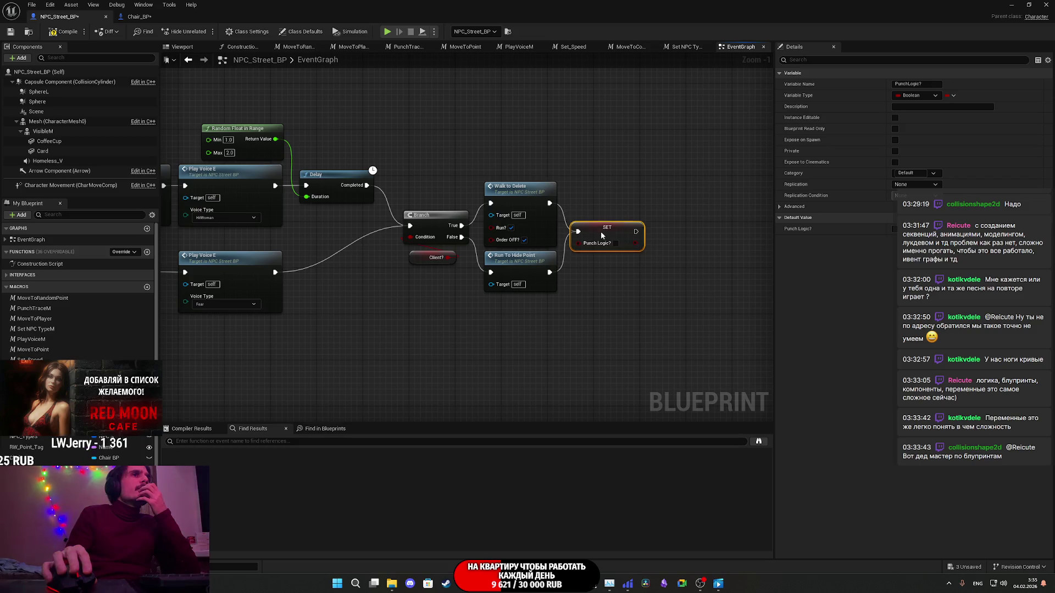
pyautogui.click(486, 360)
pyautogui.scroll(-3, 580, 362)
pyautogui.moveTo(580, 362)
pyautogui.mouseDown()
pyautogui.moveTo(323, 111)
pyautogui.moveTo(264, 95)
pyautogui.mouseUp()
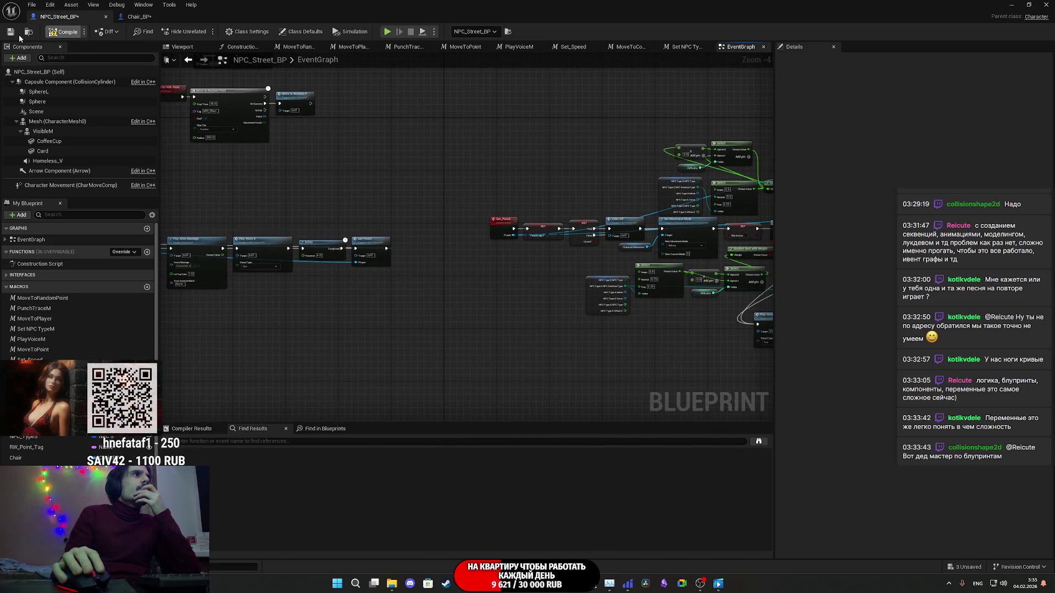
# Step: Play the street level with Alt+P, stop it with Esc, and return to NPC_Street_BP
pyautogui.click(138, 16)
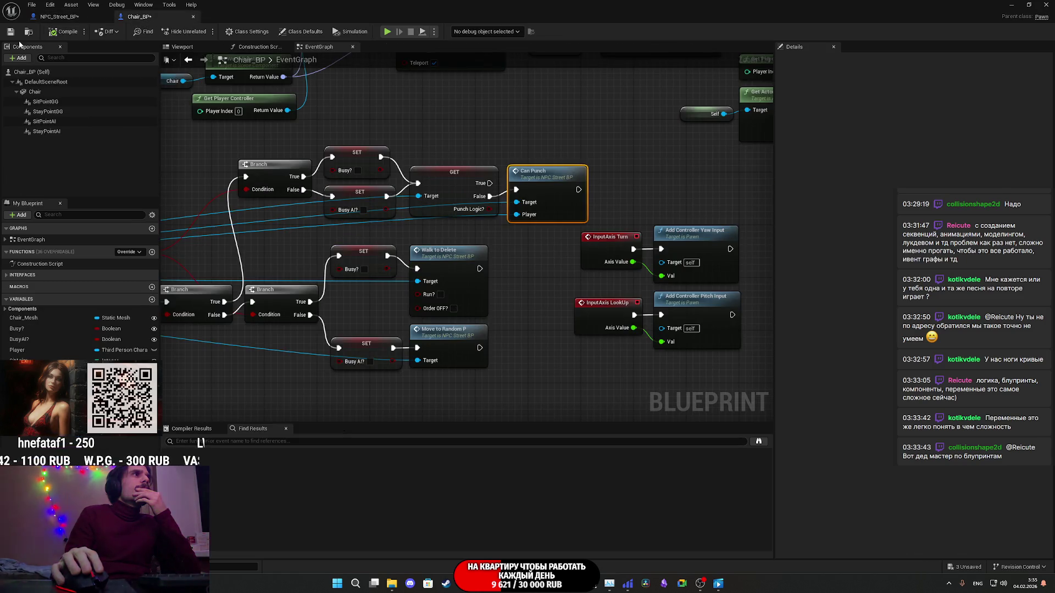
pyautogui.click(57, 20)
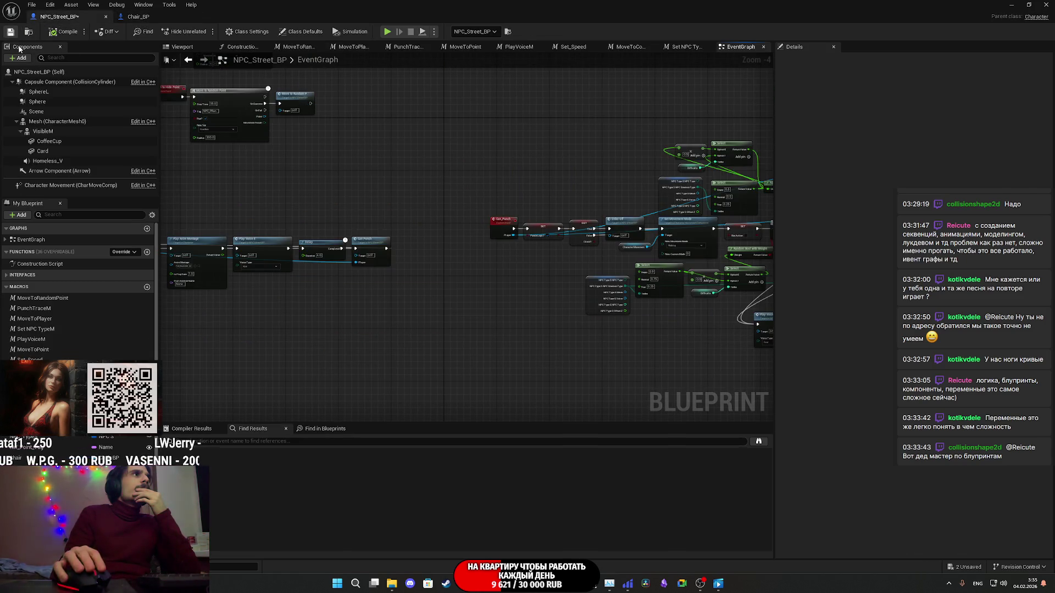
pyautogui.click(1008, 5)
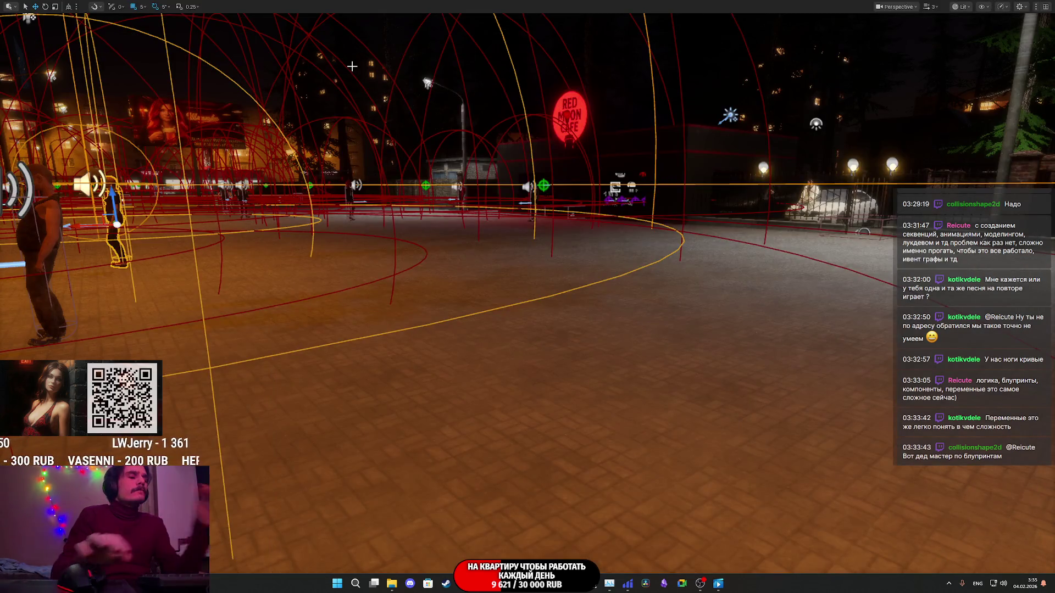
pyautogui.hotkey('alt', 'p')
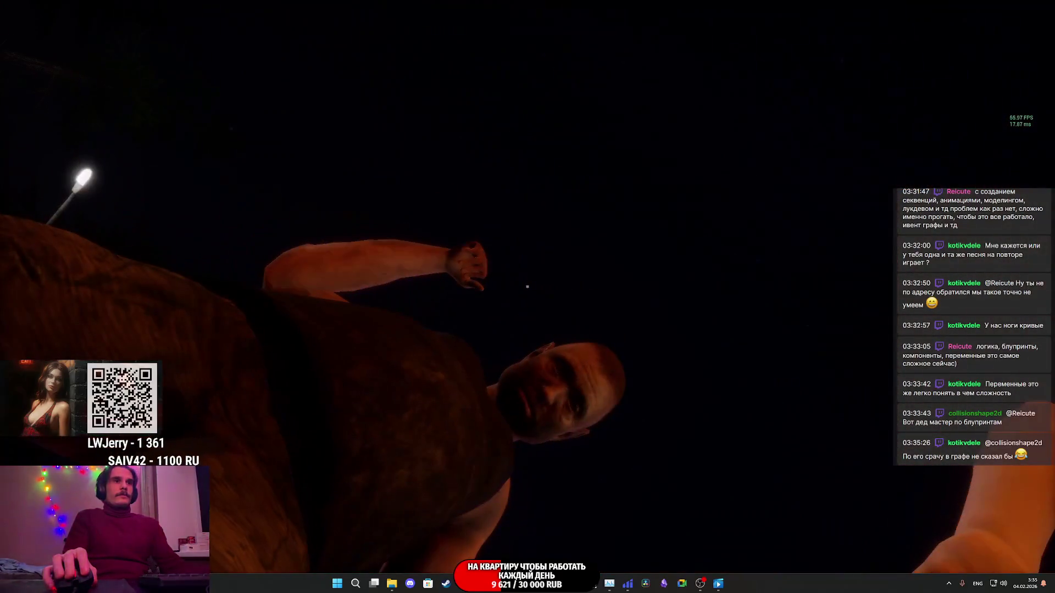
pyautogui.press('Escape')
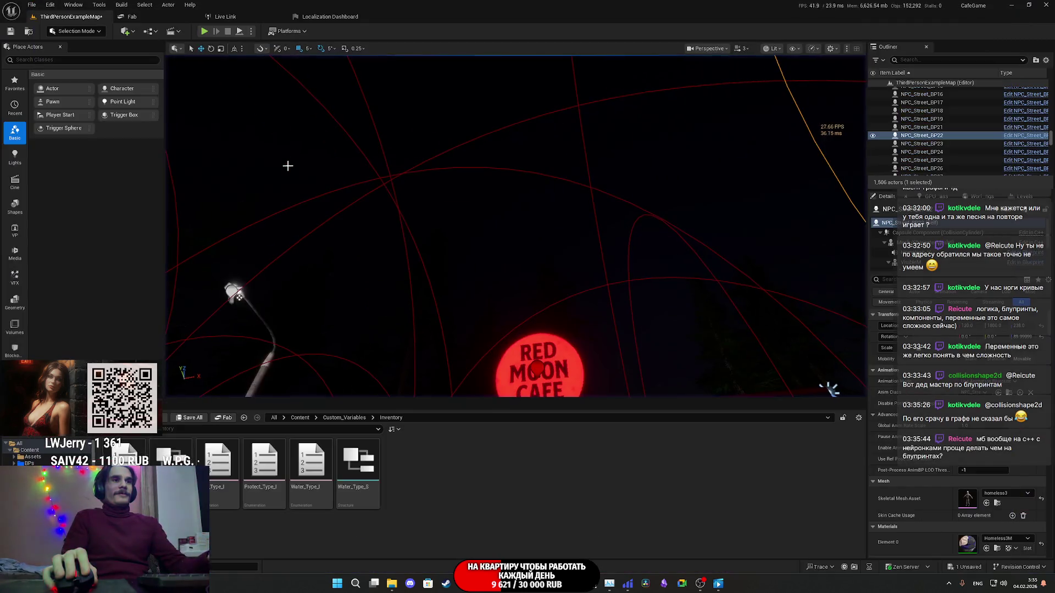
pyautogui.click(535, 516)
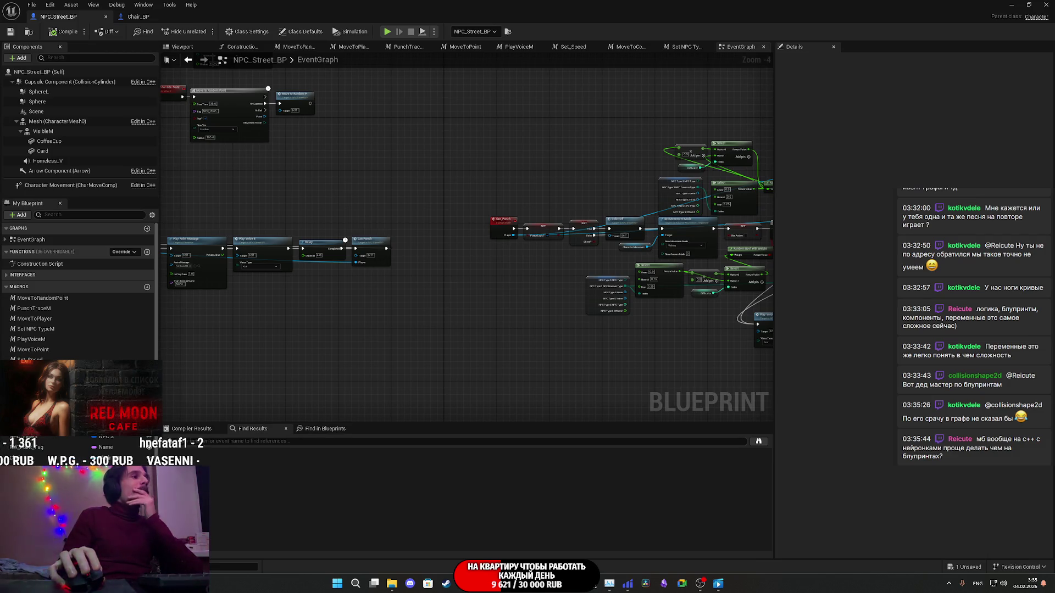
# Step: Pan the graph to bring Can_Punch and the Event Punch chain into view
pyautogui.scroll(4, 525, 248)
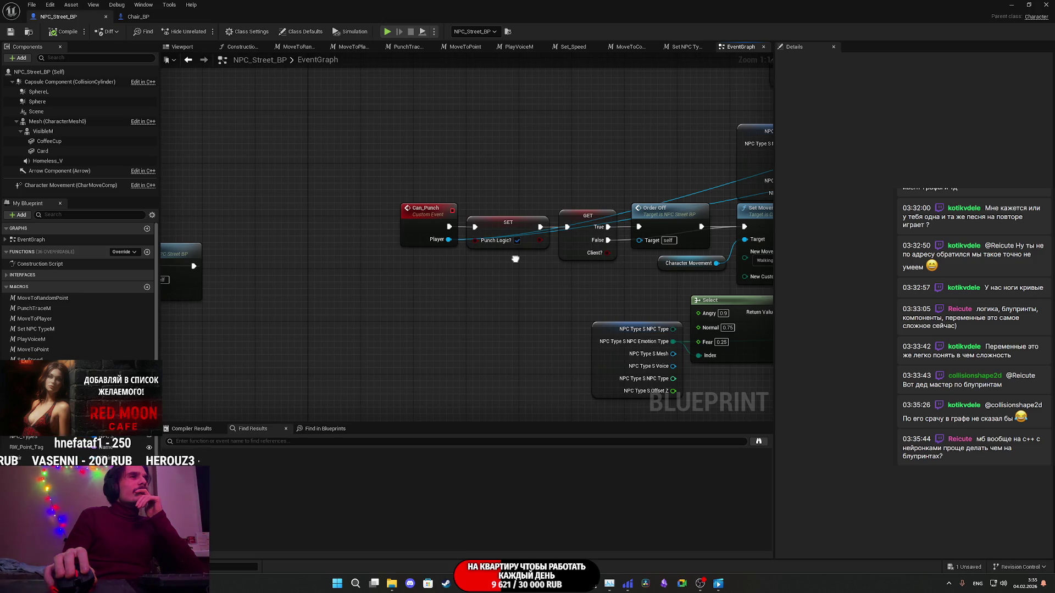
pyautogui.moveTo(515, 259); pyautogui.dragTo(238, 268)
pyautogui.moveTo(179, 271); pyautogui.dragTo(0, 219)
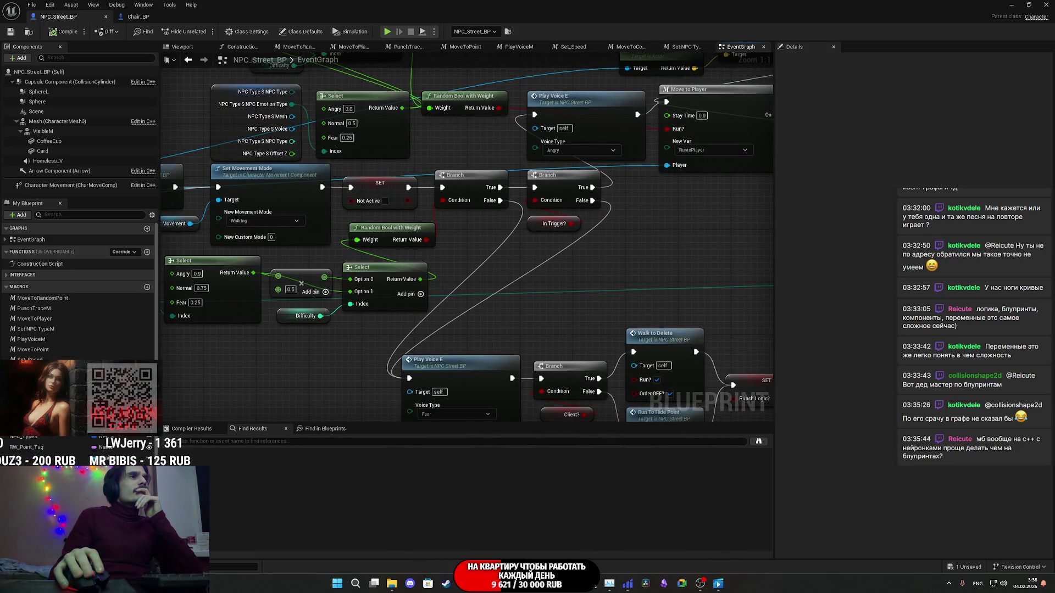
pyautogui.moveTo(780, 401); pyautogui.dragTo(674, 235)
pyautogui.scroll(-2, 674, 235)
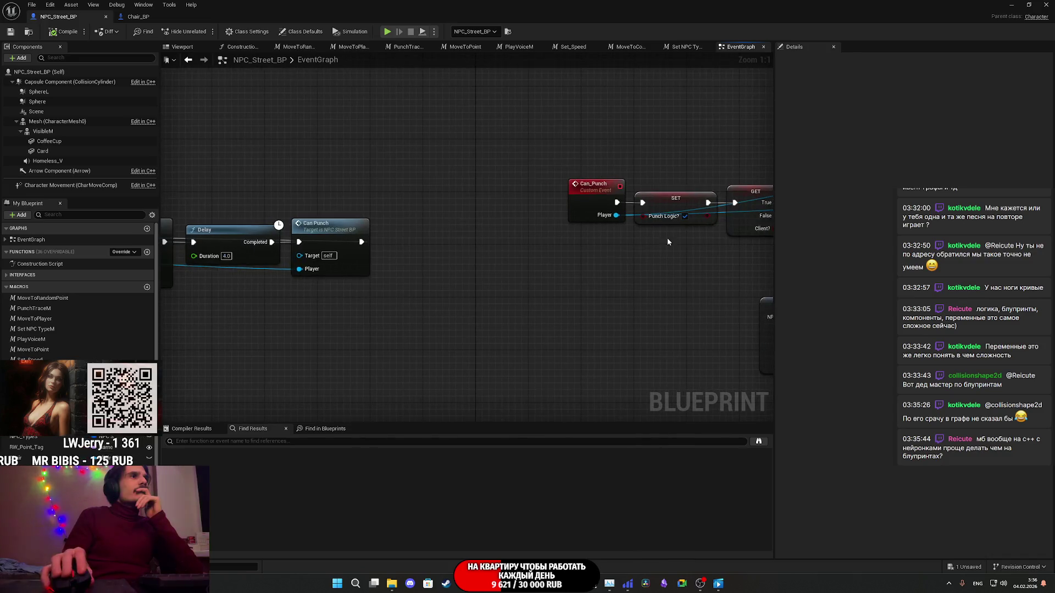
pyautogui.moveTo(607, 258)
pyautogui.mouseDown()
pyautogui.moveTo(549, 308)
pyautogui.moveTo(780, 308)
pyautogui.mouseUp()
pyautogui.moveTo(549, 308)
pyautogui.mouseDown()
pyautogui.moveTo(586, 309)
pyautogui.moveTo(482, 310)
pyautogui.moveTo(240, 254)
pyautogui.moveTo(598, 295)
pyautogui.moveTo(476, 314)
pyautogui.mouseUp()
# Step: Disconnect the SET Punch Logic? node from Can_Punch and place it under Delay
pyautogui.scroll(2, 520, 293)
pyautogui.moveTo(475, 272)
pyautogui.mouseDown()
pyautogui.moveTo(543, 275)
pyautogui.moveTo(545, 318)
pyautogui.moveTo(522, 372)
pyautogui.moveTo(507, 276)
pyautogui.moveTo(645, 299)
pyautogui.mouseUp()
pyautogui.moveTo(689, 343)
pyautogui.mouseDown()
pyautogui.moveTo(502, 365)
pyautogui.moveTo(393, 346)
pyautogui.moveTo(674, 289)
pyautogui.moveTo(750, 289)
pyautogui.moveTo(638, 305)
pyautogui.moveTo(364, 315)
pyautogui.moveTo(614, 312)
pyautogui.mouseUp()
pyautogui.scroll(-2, 674, 288)
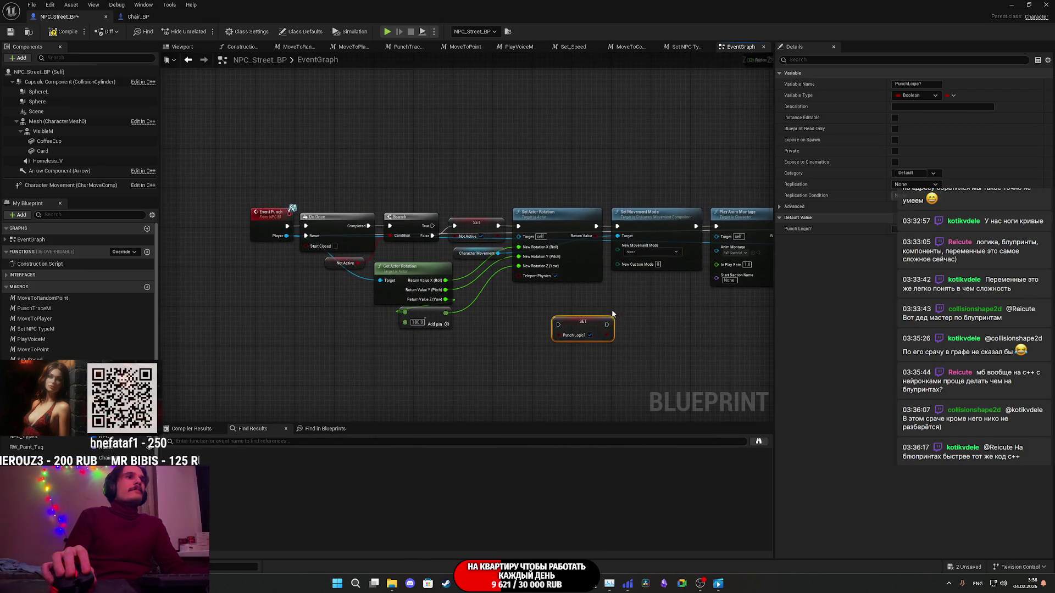
pyautogui.scroll(2, 396, 277)
# Step: Wire the SET Punch Logic? node between Do Once and Branch, then compile and save
pyautogui.moveTo(338, 252)
pyautogui.mouseDown()
pyautogui.moveTo(450, 224)
pyautogui.moveTo(325, 229)
pyautogui.mouseUp()
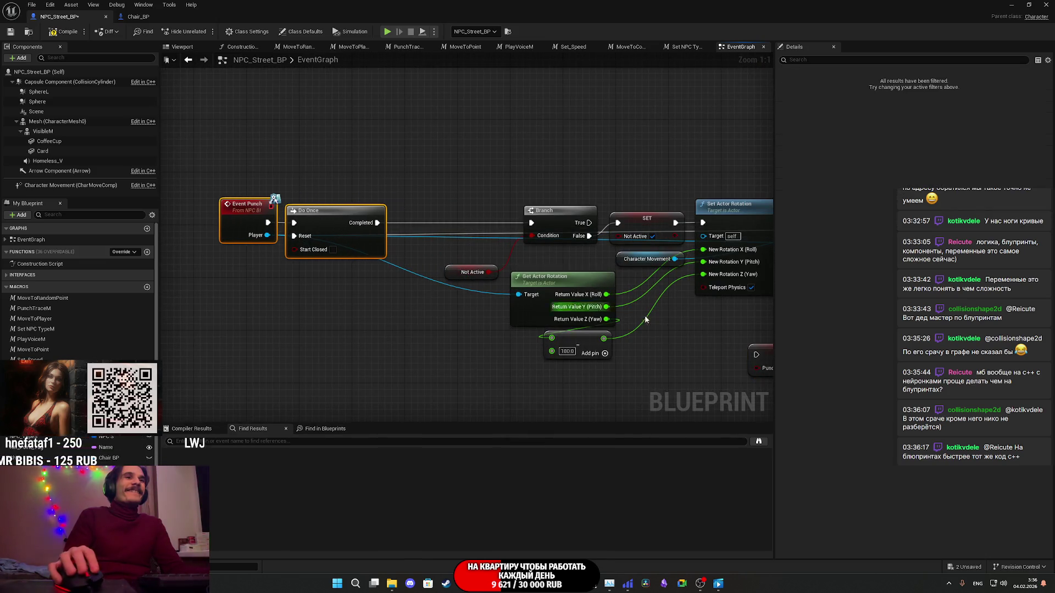
pyautogui.moveTo(763, 348)
pyautogui.mouseDown()
pyautogui.moveTo(581, 305)
pyautogui.moveTo(420, 212)
pyautogui.moveTo(511, 231)
pyautogui.moveTo(529, 223)
pyautogui.mouseUp()
pyautogui.moveTo(416, 215); pyautogui.dragTo(374, 222)
pyautogui.moveTo(344, 296); pyautogui.dragTo(217, 195)
pyautogui.moveTo(368, 245); pyautogui.dragTo(381, 247)
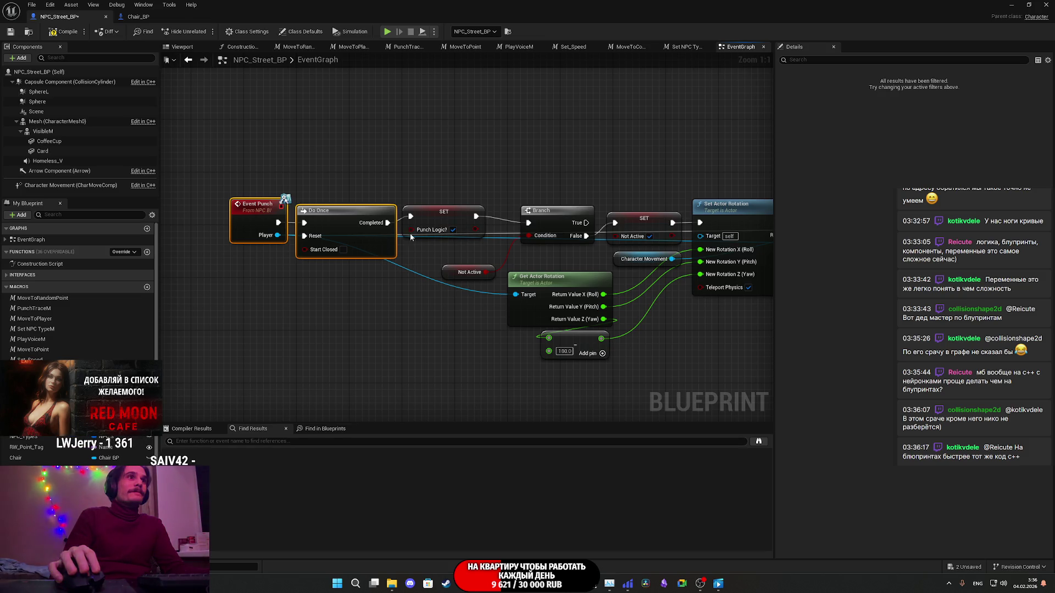
pyautogui.click(456, 221)
pyautogui.moveTo(281, 204); pyautogui.dragTo(369, 233)
pyautogui.click(472, 322)
pyautogui.moveTo(471, 322); pyautogui.dragTo(39, 314)
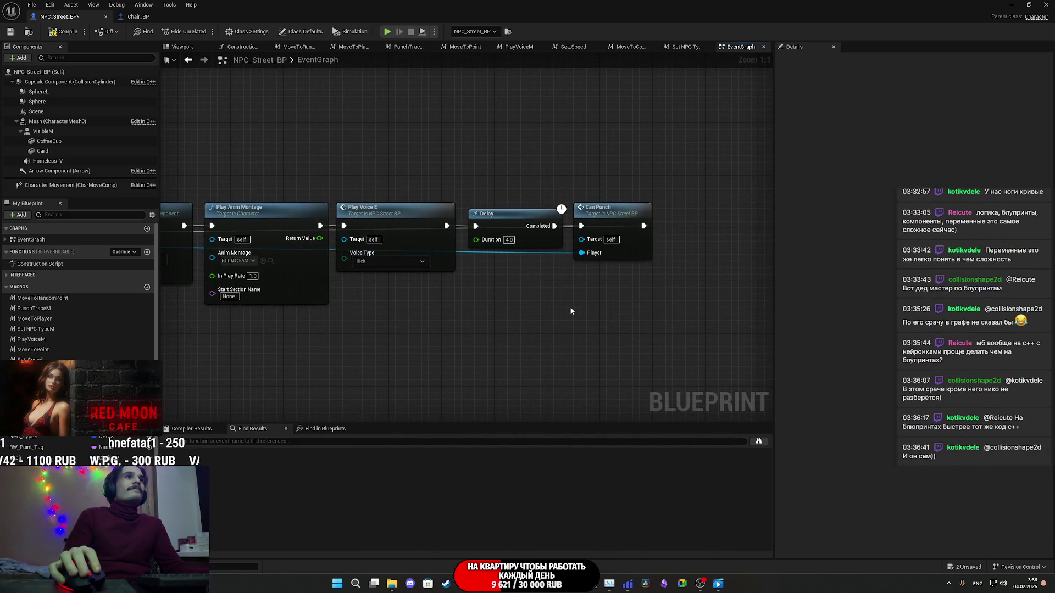
pyautogui.moveTo(565, 306)
pyautogui.mouseDown()
pyautogui.moveTo(384, 317)
pyautogui.moveTo(273, 308)
pyautogui.moveTo(521, 193)
pyautogui.mouseUp()
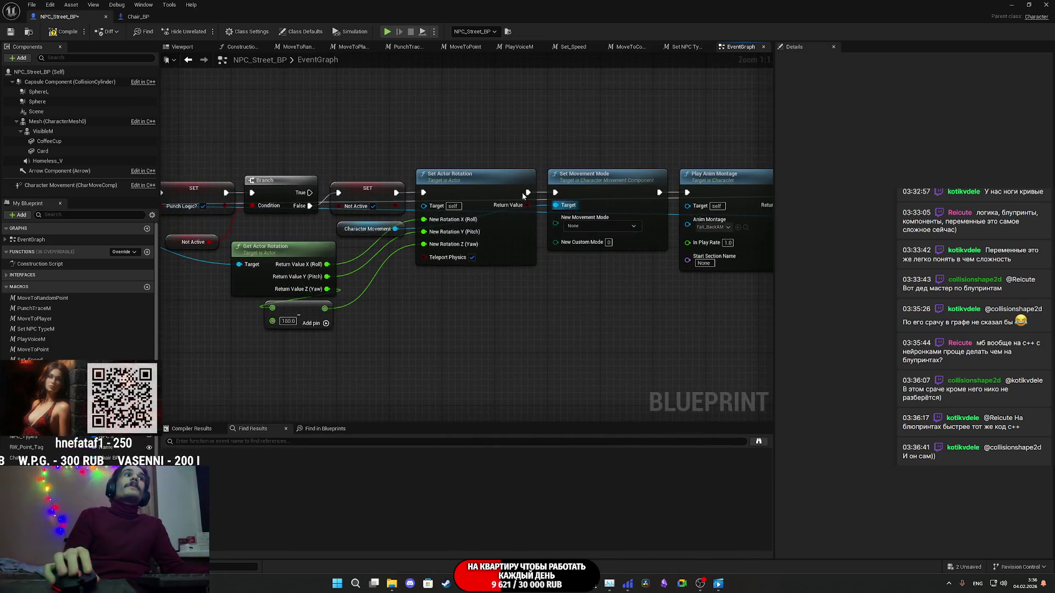
pyautogui.click(11, 34)
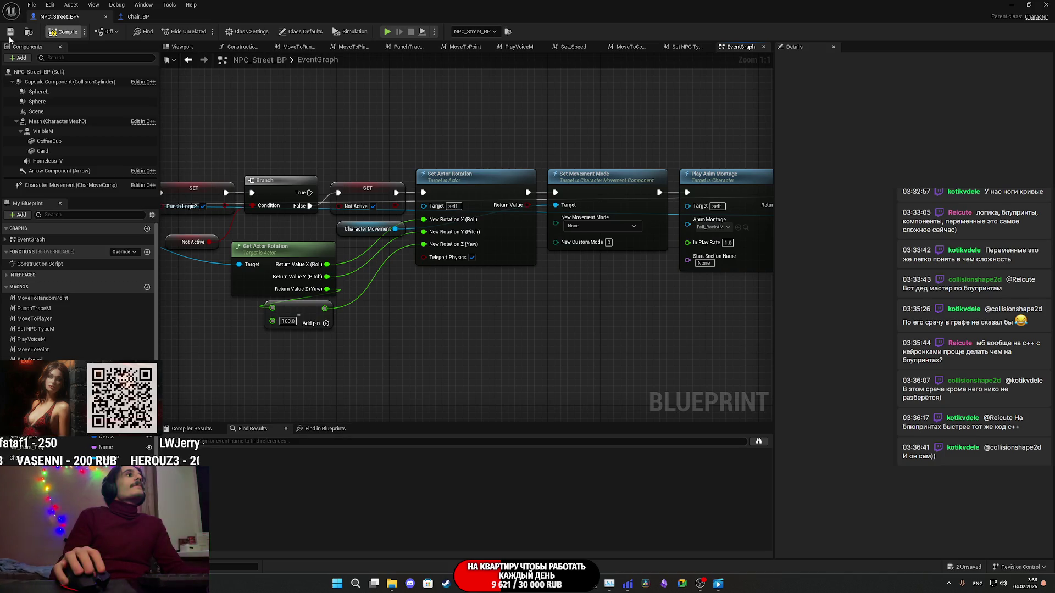
# Step: Paste a copy of SET Punch Logic? and wire it between Can_Punch and GET
pyautogui.moveTo(377, 92)
pyautogui.mouseDown()
pyautogui.moveTo(379, 105)
pyautogui.moveTo(544, 99)
pyautogui.mouseUp()
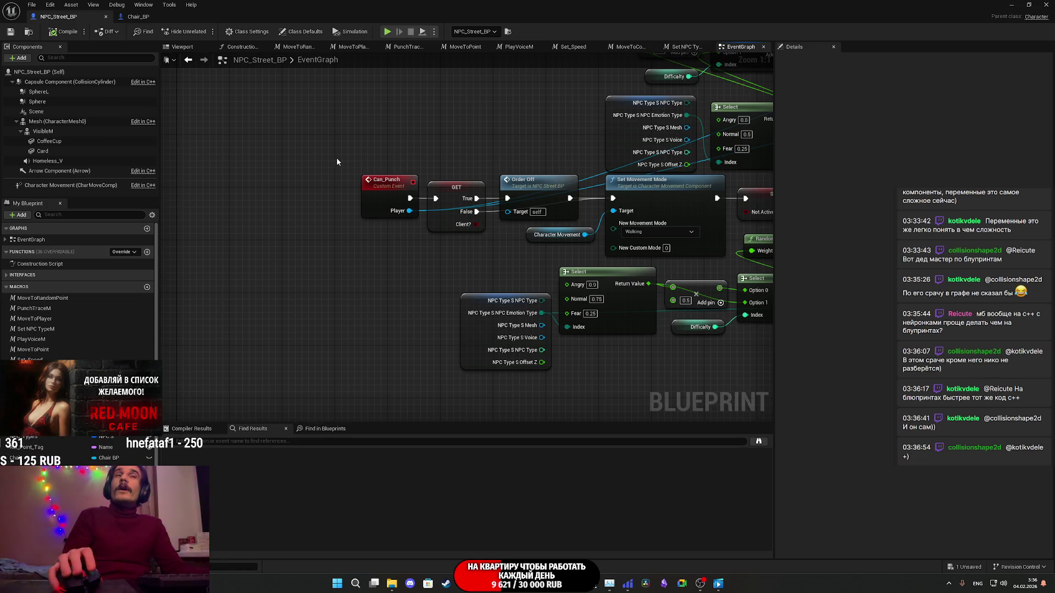
pyautogui.moveTo(335, 157); pyautogui.dragTo(357, 49)
pyautogui.moveTo(684, 188); pyautogui.dragTo(757, 180)
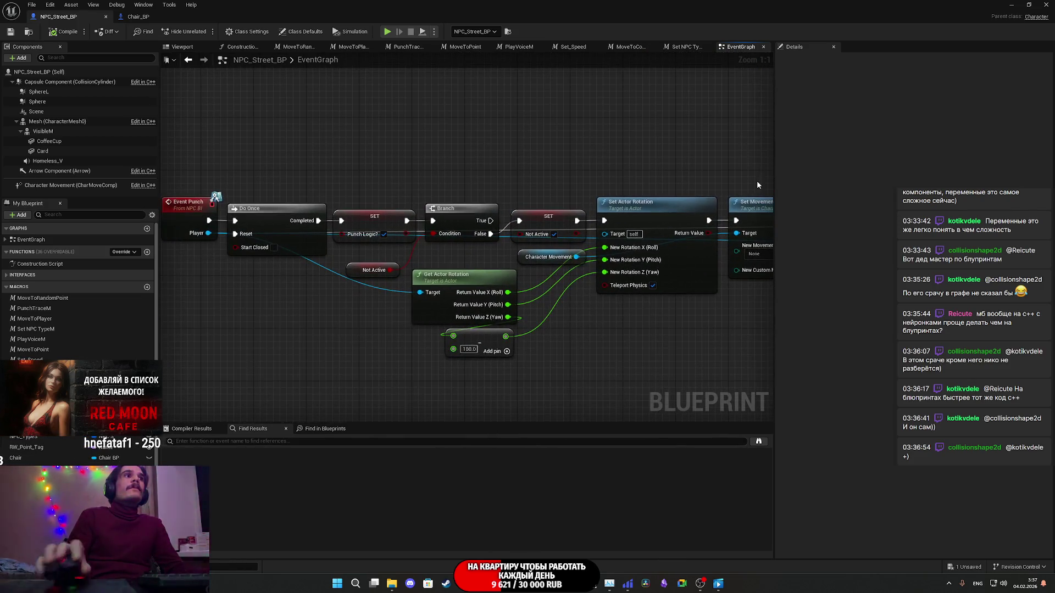
pyautogui.click(382, 225)
pyautogui.moveTo(615, 159); pyautogui.dragTo(161, 166)
pyautogui.moveTo(634, 174); pyautogui.dragTo(340, 192)
pyautogui.hotkey('ctrl', 'v')
pyautogui.moveTo(412, 250); pyautogui.dragTo(452, 283)
pyautogui.moveTo(456, 205)
pyautogui.mouseDown()
pyautogui.moveTo(343, 206)
pyautogui.moveTo(329, 218)
pyautogui.mouseUp()
pyautogui.moveTo(519, 195)
pyautogui.mouseDown()
pyautogui.moveTo(401, 268)
pyautogui.moveTo(441, 234)
pyautogui.moveTo(450, 199)
pyautogui.mouseUp()
pyautogui.moveTo(345, 211); pyautogui.dragTo(348, 202)
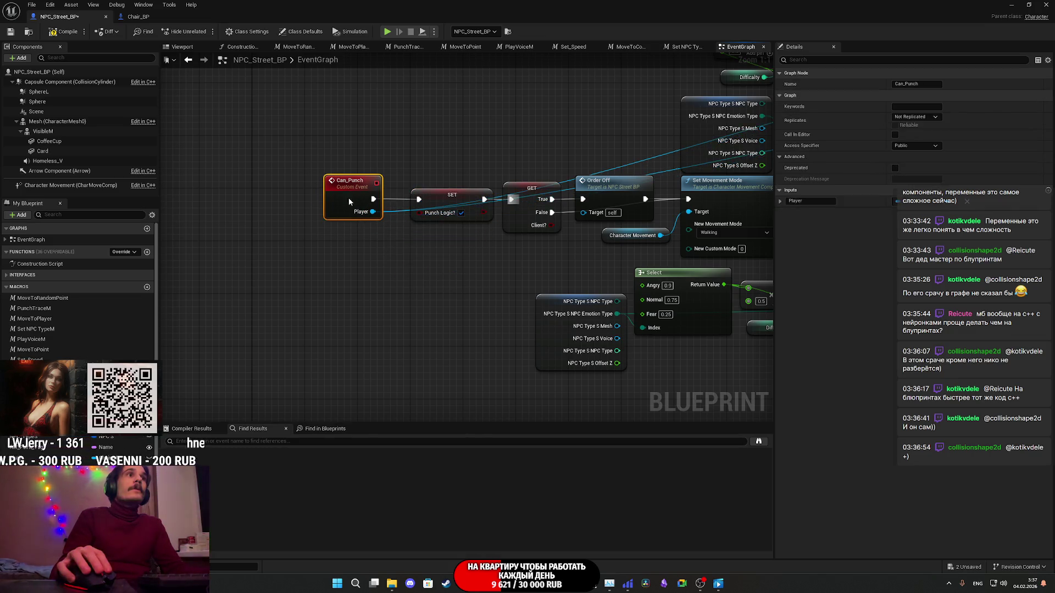
# Step: Play-test the street level, walking up to the woman NPC and gesturing at her
pyautogui.hotkey('alt', 'p')
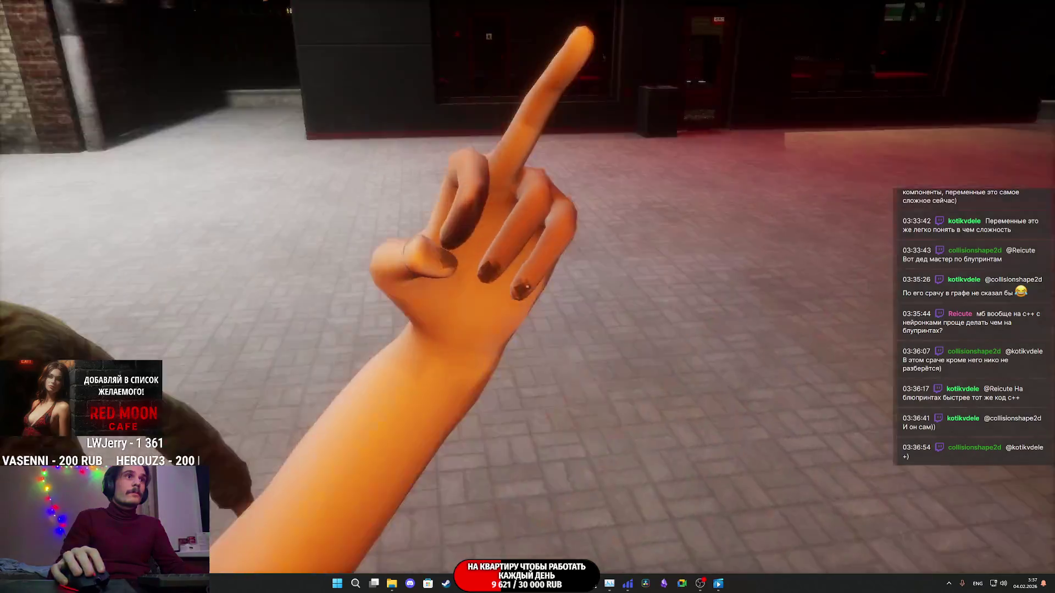
pyautogui.press('w')
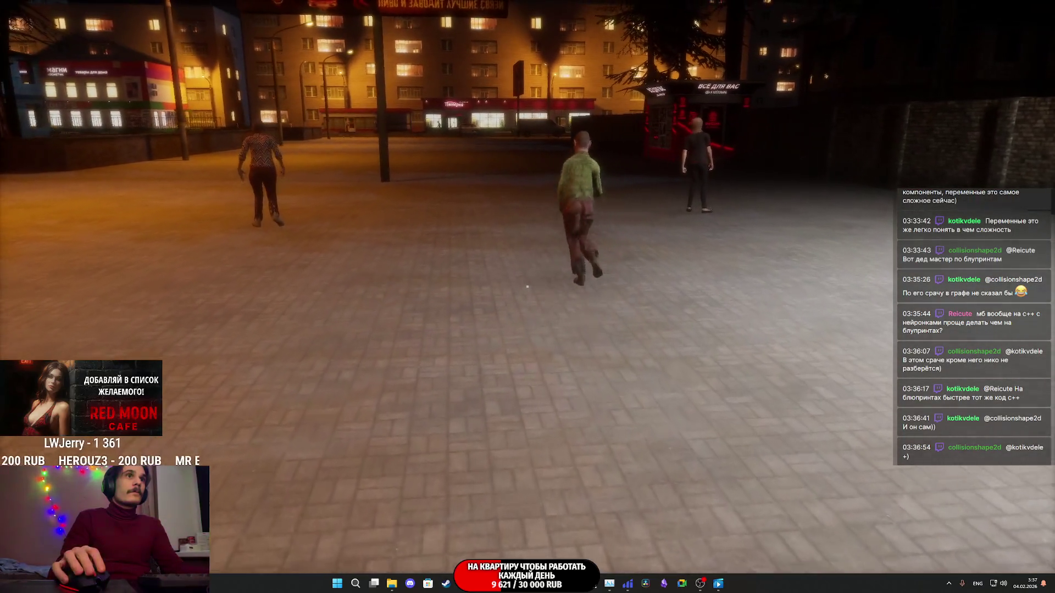
pyautogui.press('w')
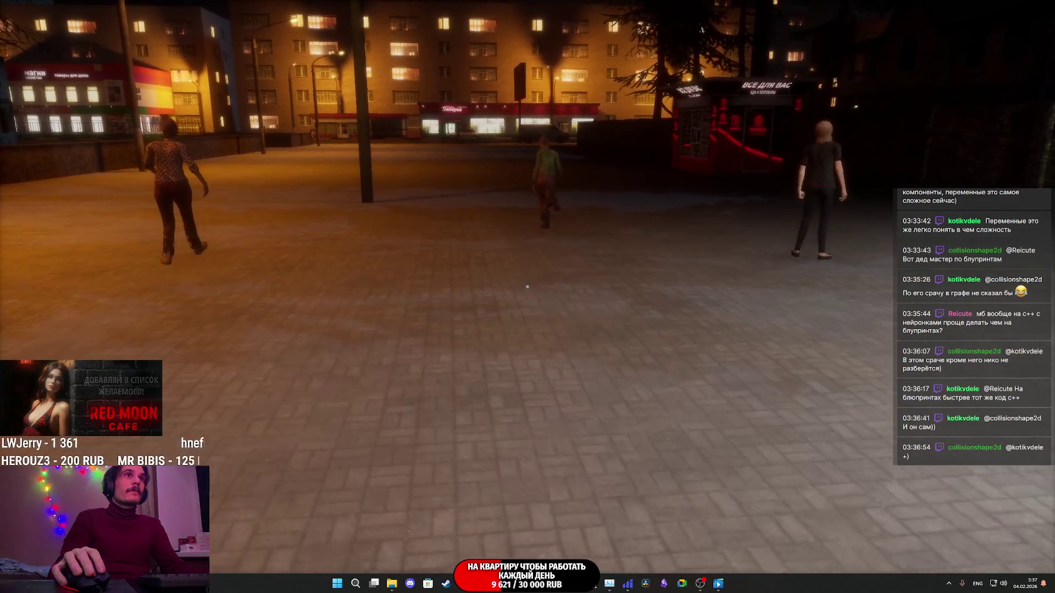
pyautogui.press('w')
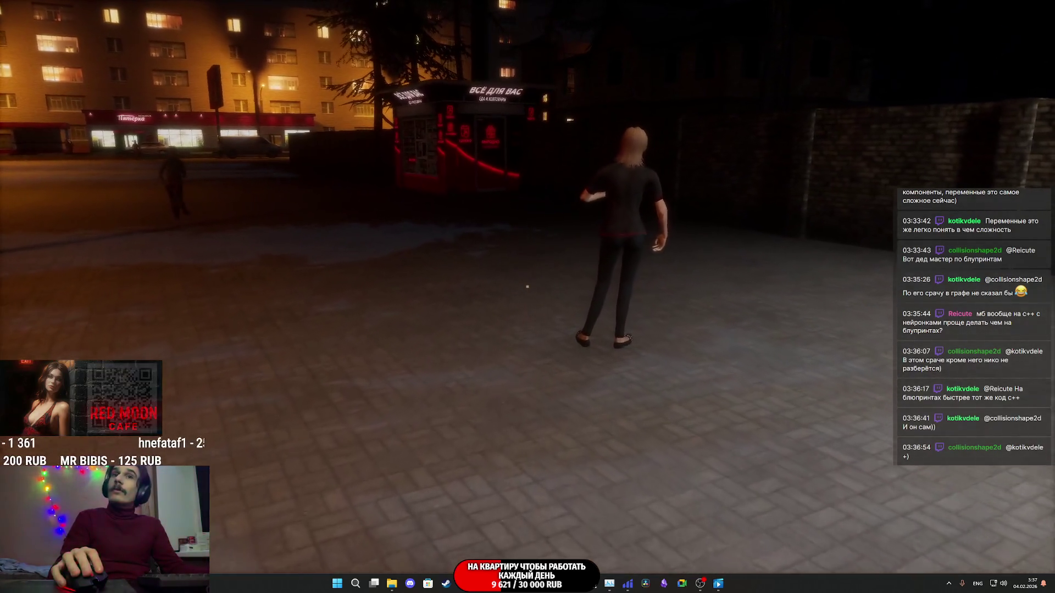
pyautogui.press('w')
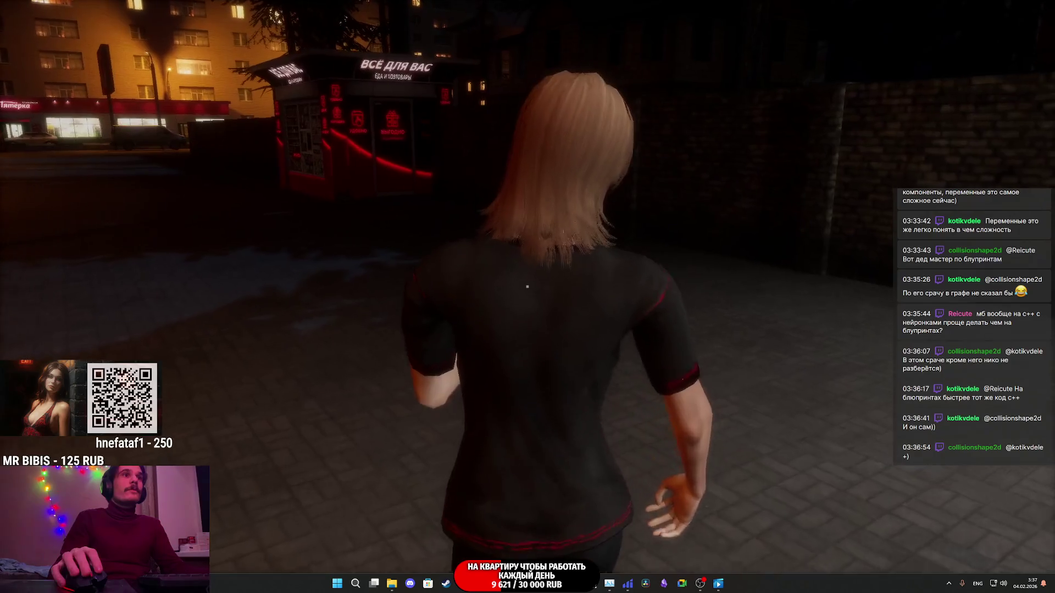
pyautogui.press('g')
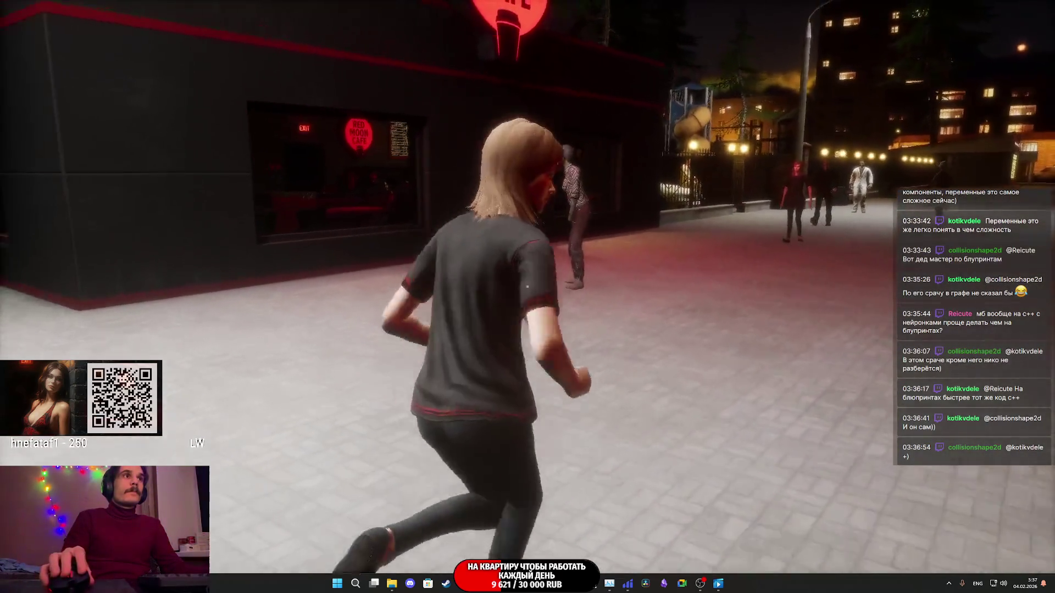
pyautogui.press('g')
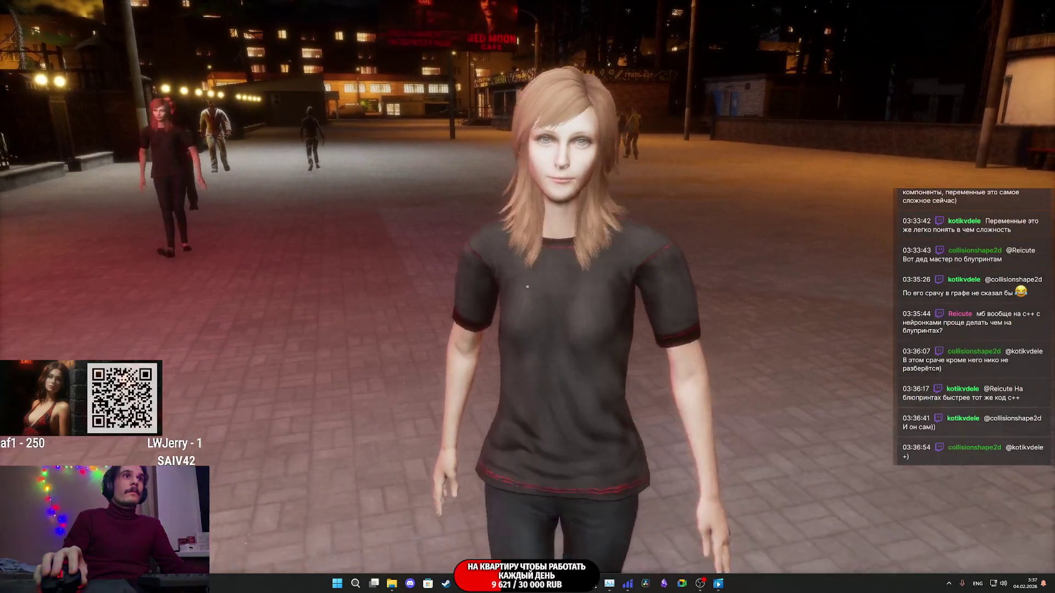
pyautogui.press('w')
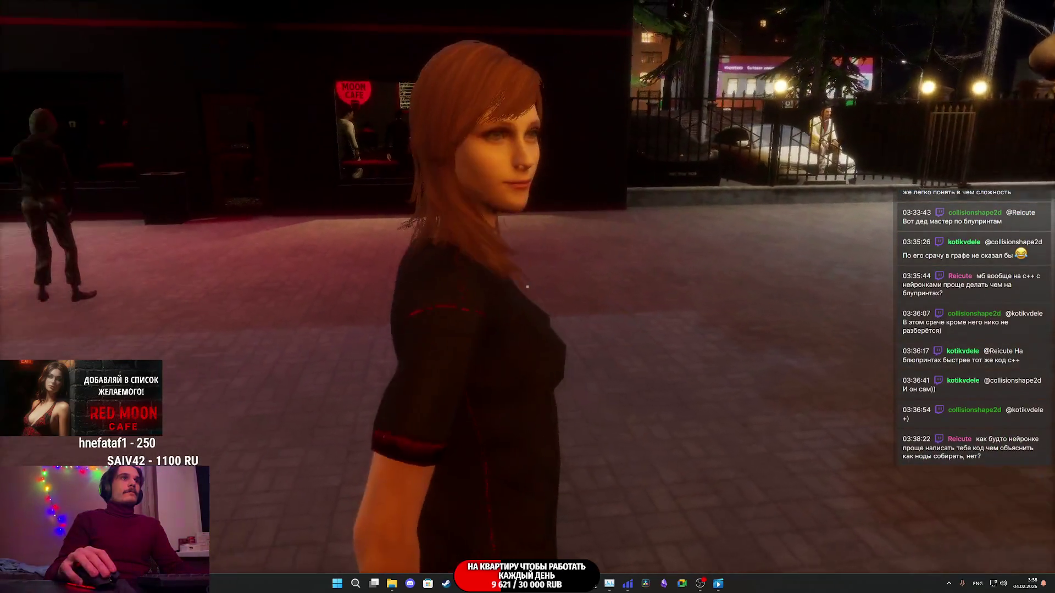
pyautogui.click(527, 286)
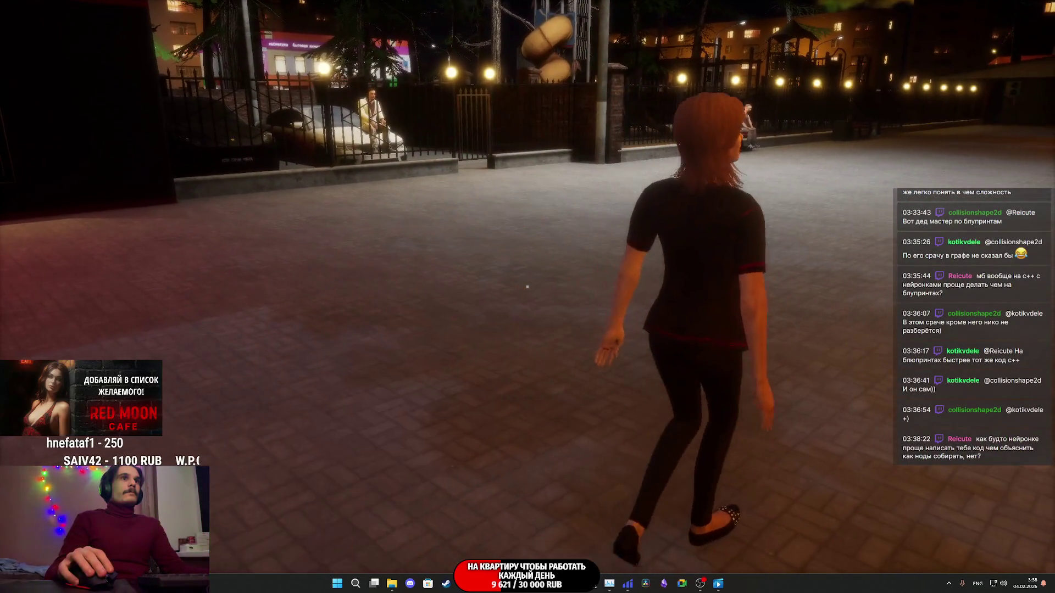
pyautogui.press('w')
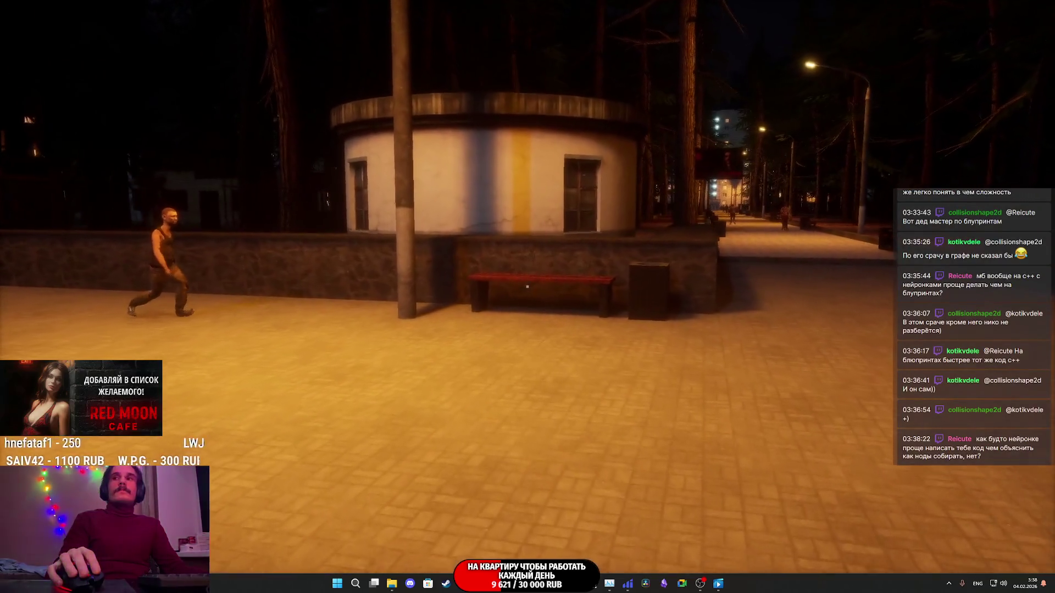
pyautogui.press('w')
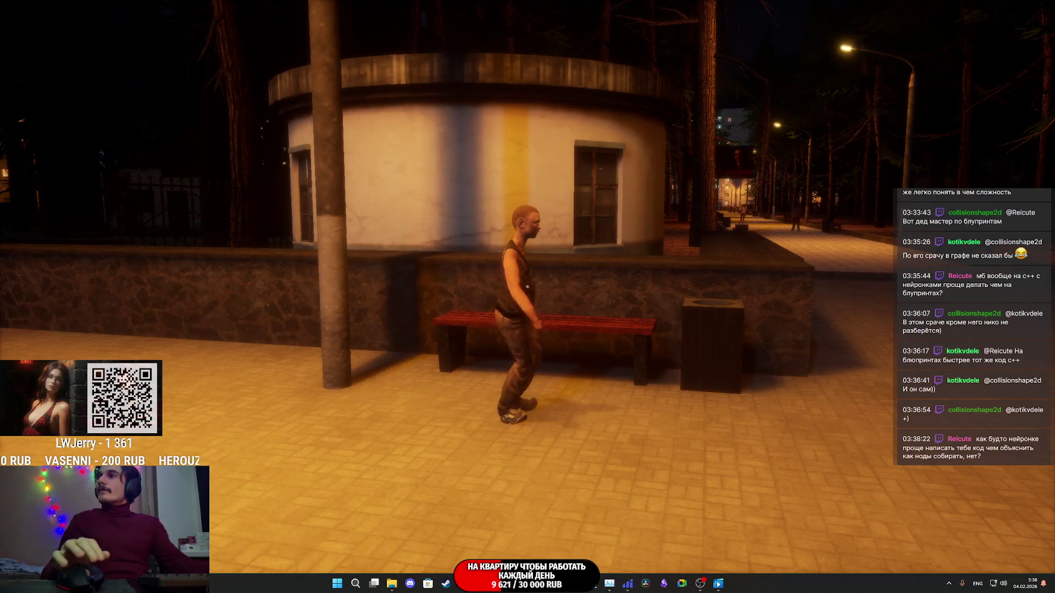
pyautogui.press('Escape')
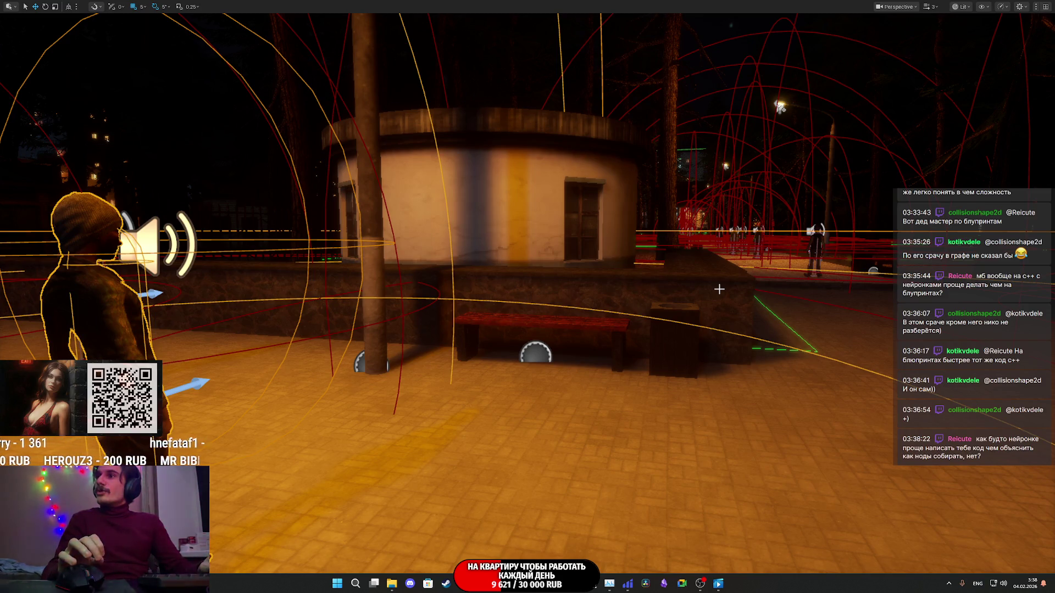
# Step: Restore the full editor layout and save all modified content, including the street level
pyautogui.press('F11')
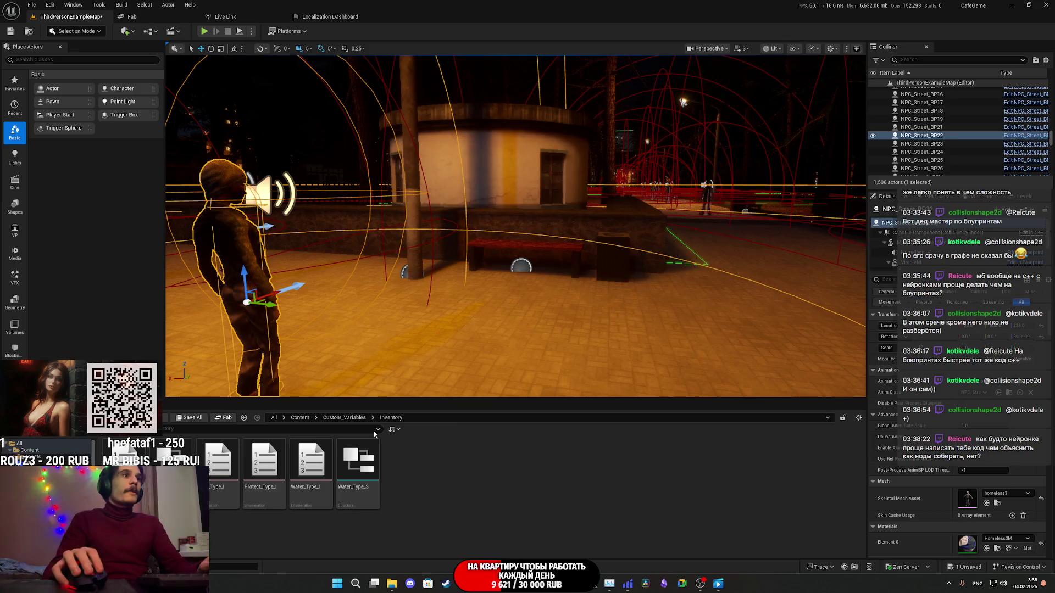
pyautogui.hotkey('ctrl', 'shift', 's')
pyautogui.click(588, 384)
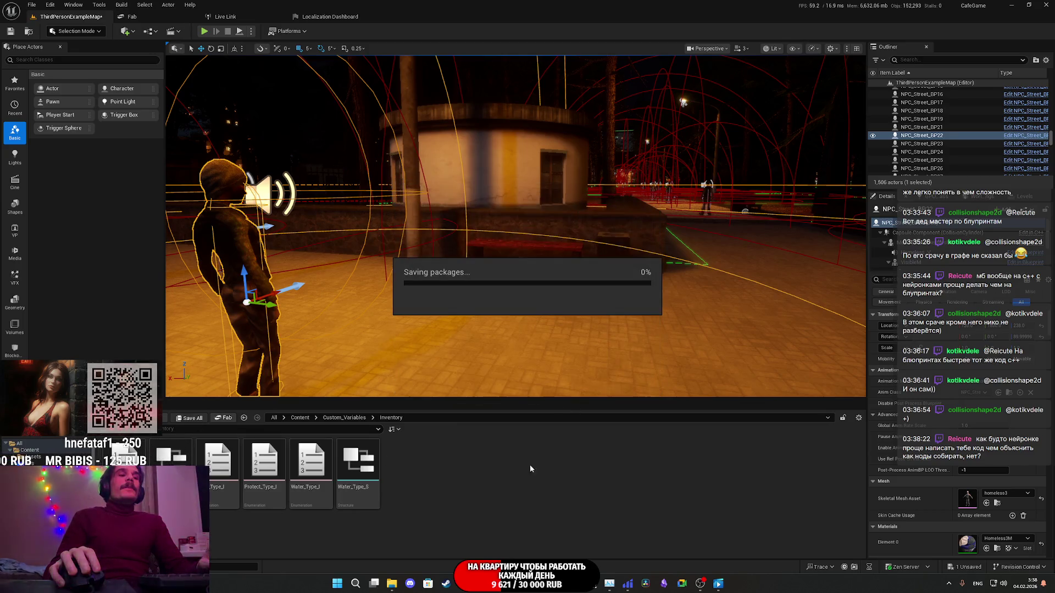
pyautogui.hotkey('alt', 'Tab')
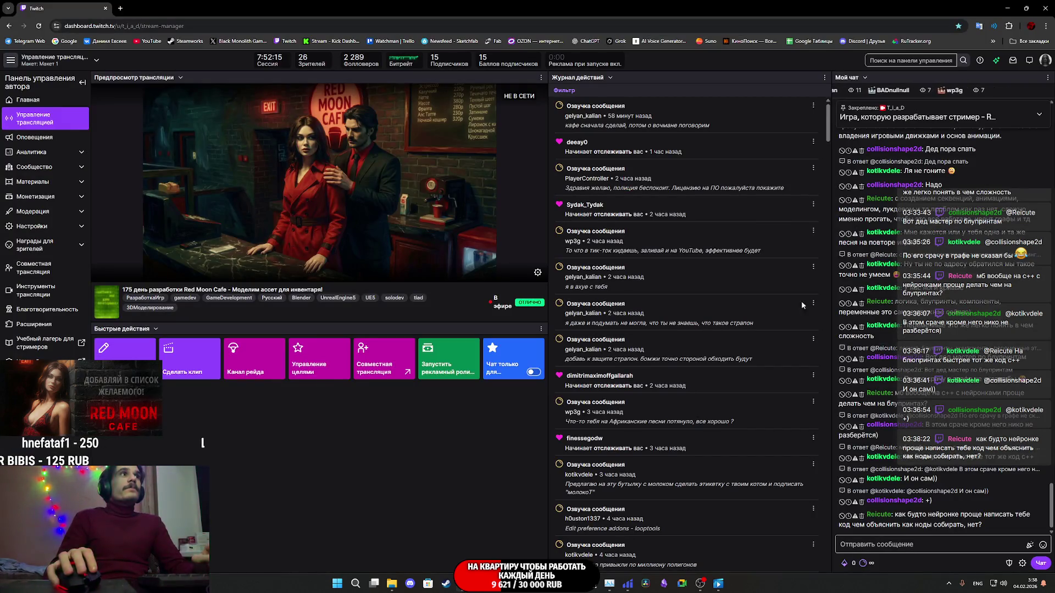
# Step: Scroll through the My Chat messages, then return to the NPC_Street_BP editor
pyautogui.scroll(3, 939, 330)
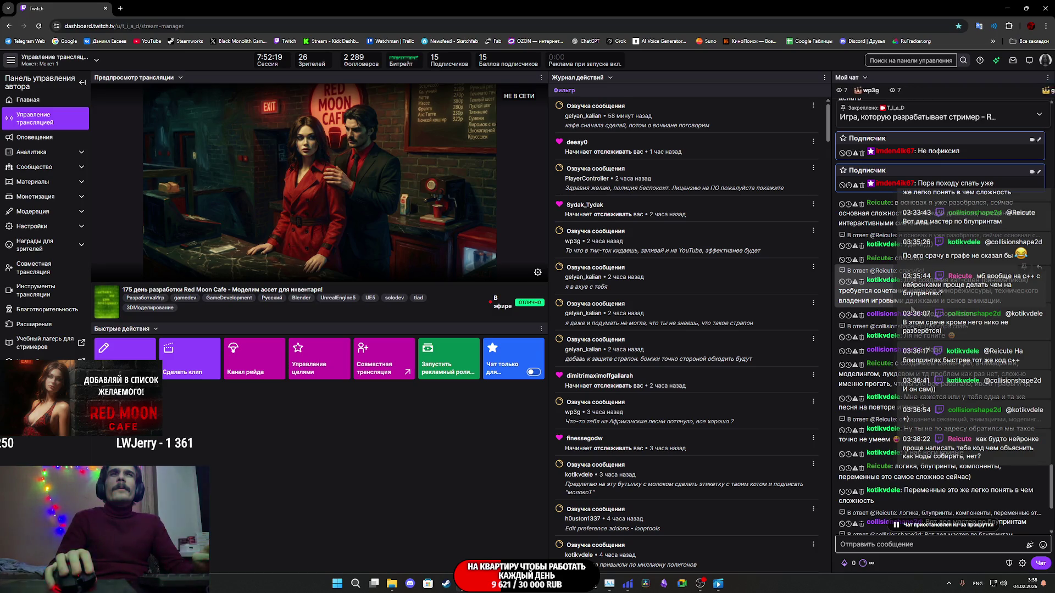
pyautogui.scroll(-1, 912, 309)
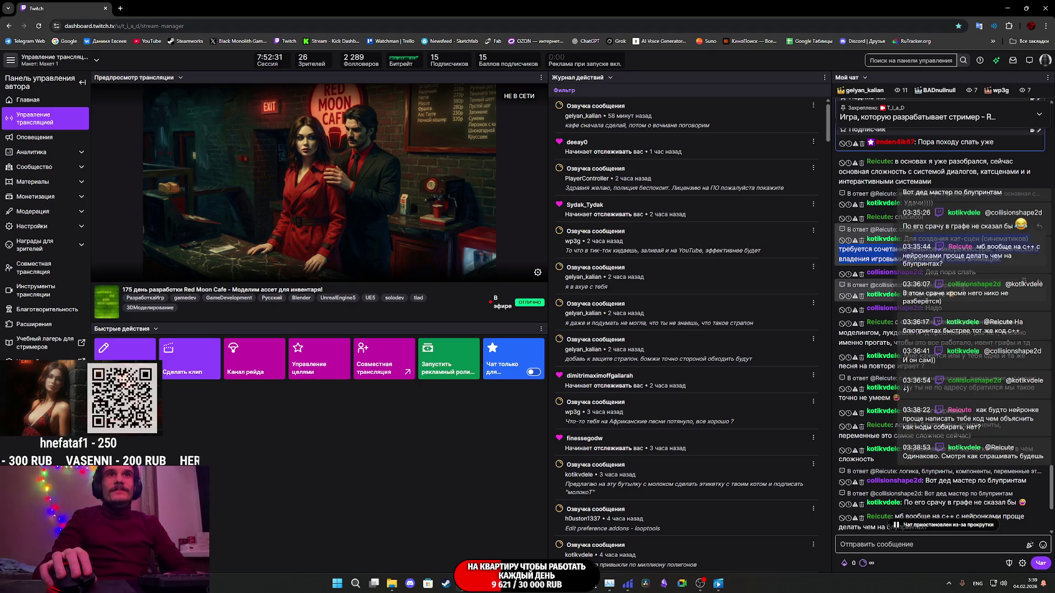
pyautogui.scroll(-1, 956, 307)
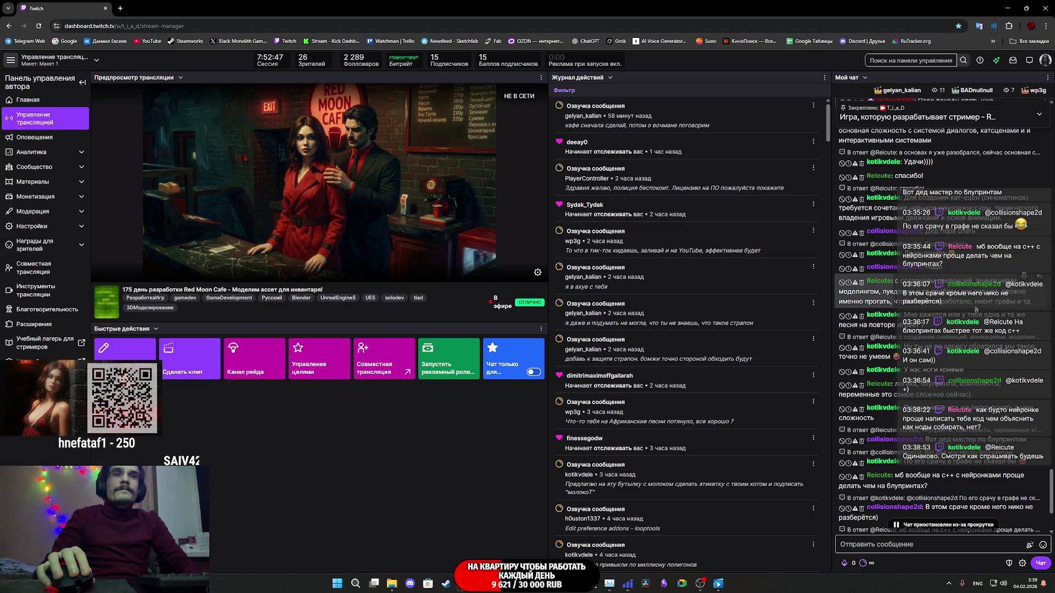
pyautogui.scroll(-2, 978, 304)
pyautogui.scroll(-2, 972, 285)
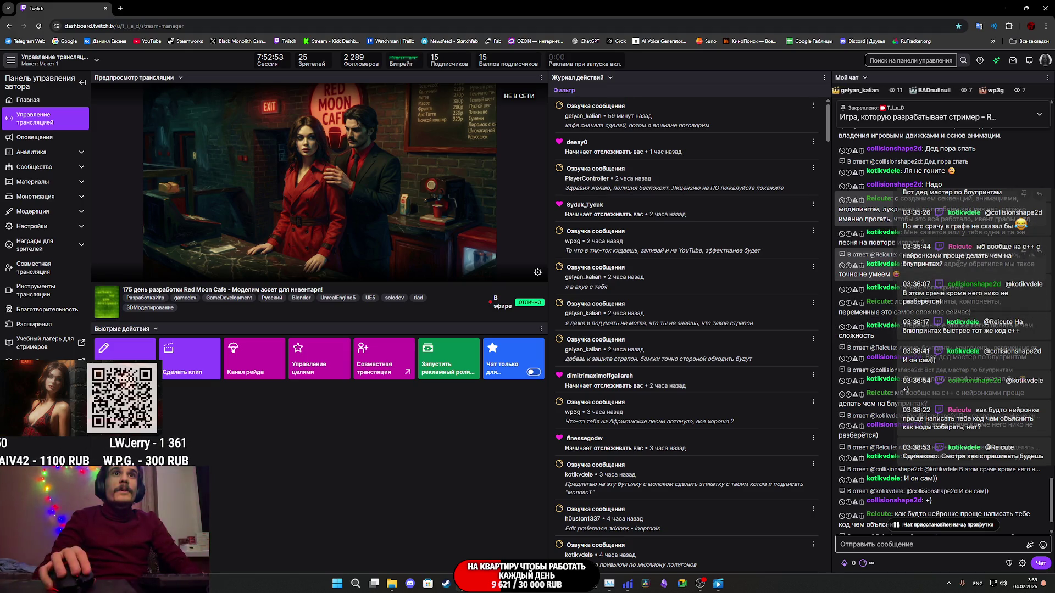
pyautogui.scroll(-1, 939, 259)
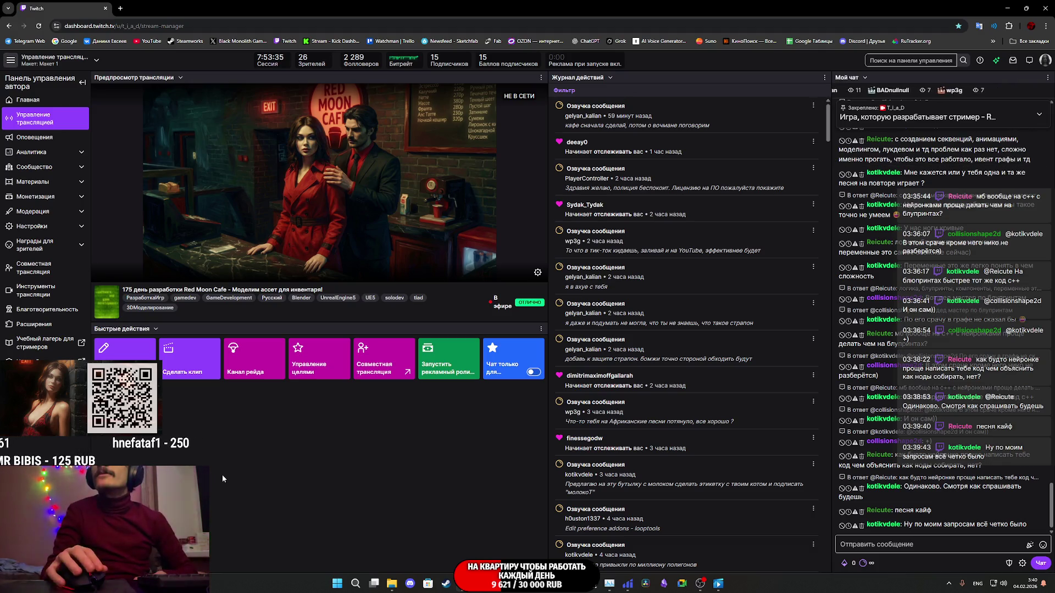
pyautogui.moveTo(499, 588)
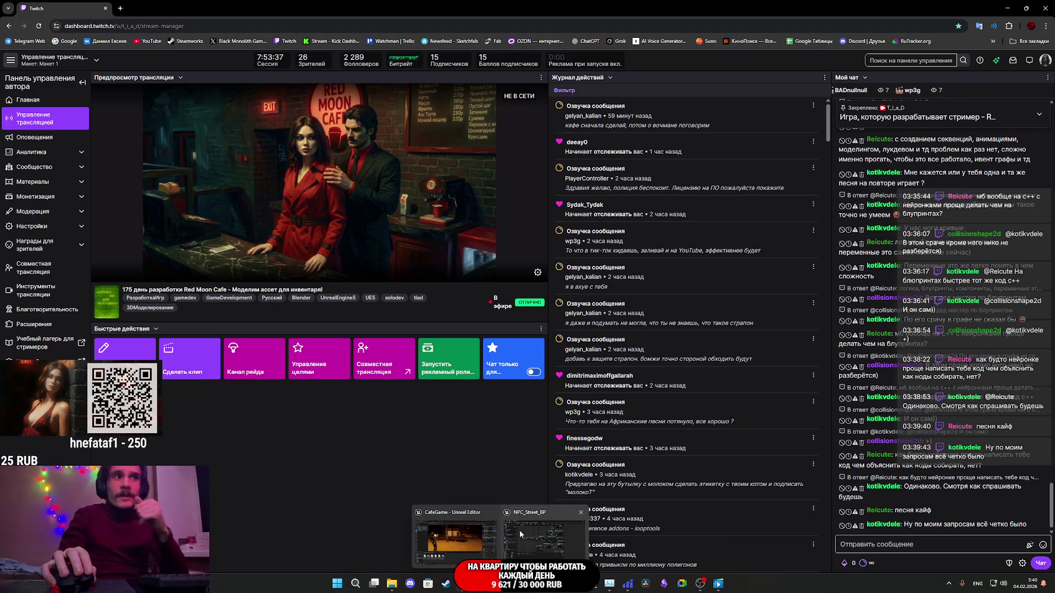
pyautogui.click(520, 533)
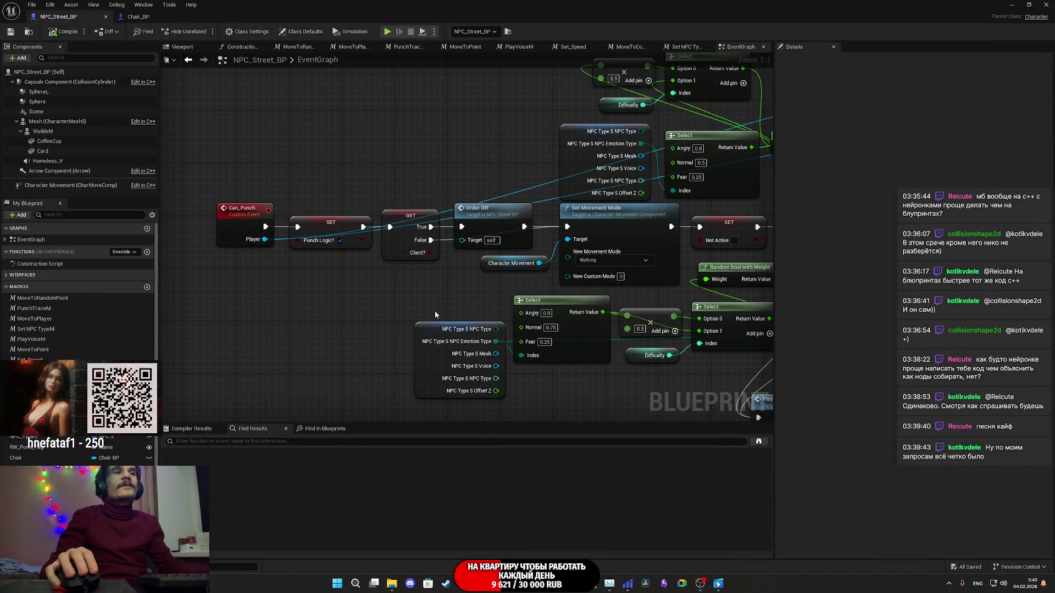
pyautogui.scroll(-2, 437, 314)
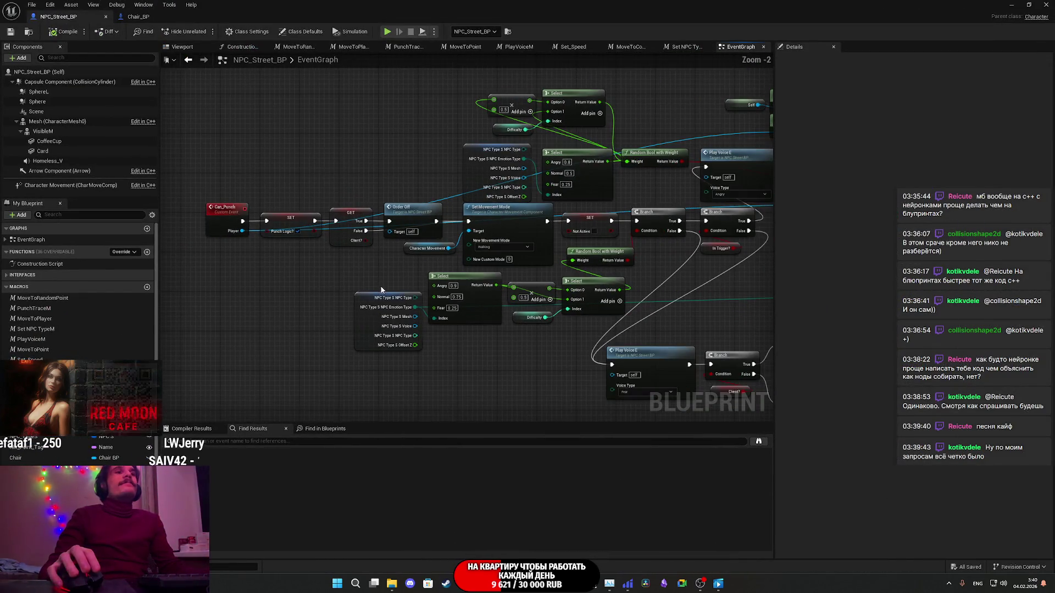
pyautogui.moveTo(739, 280)
pyautogui.mouseDown()
pyautogui.moveTo(631, 278)
pyautogui.moveTo(434, 237)
pyautogui.moveTo(502, 264)
pyautogui.mouseUp()
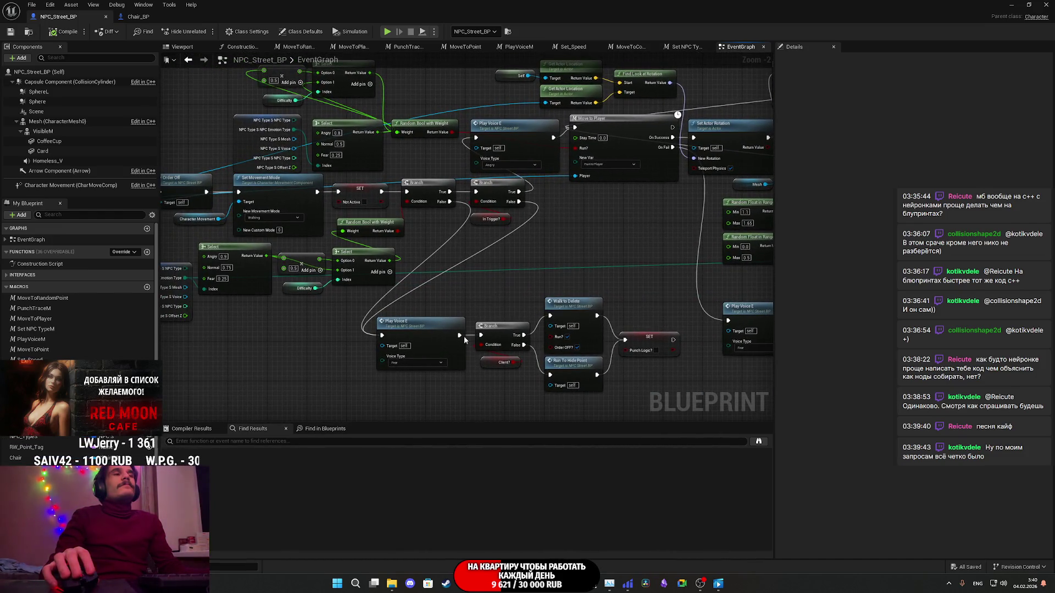
pyautogui.moveTo(453, 384); pyautogui.dragTo(690, 378)
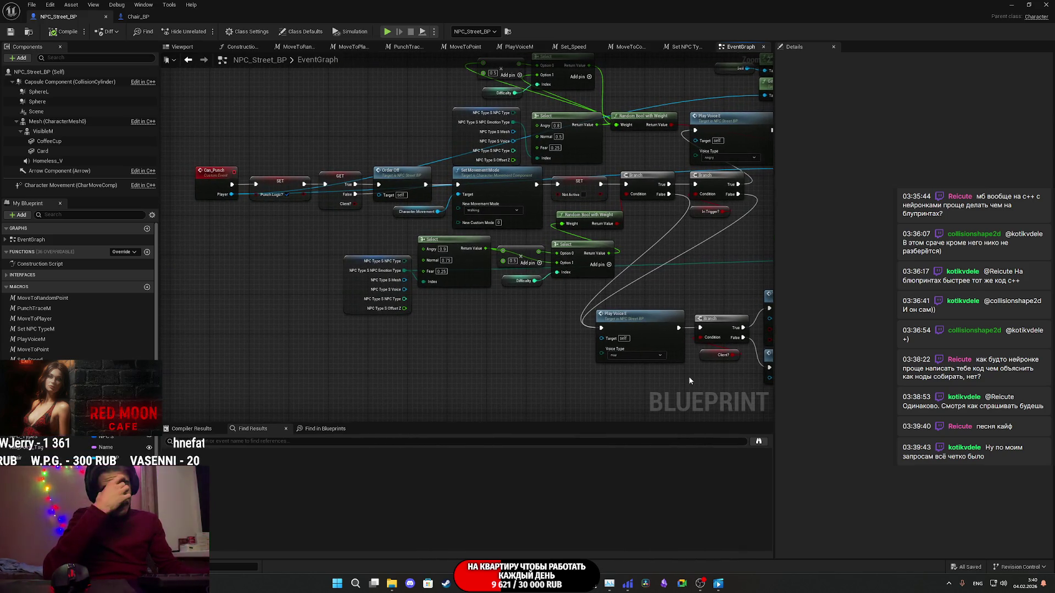
pyautogui.moveTo(512, 336)
pyautogui.mouseDown()
pyautogui.moveTo(447, 343)
pyautogui.moveTo(445, 330)
pyautogui.mouseUp()
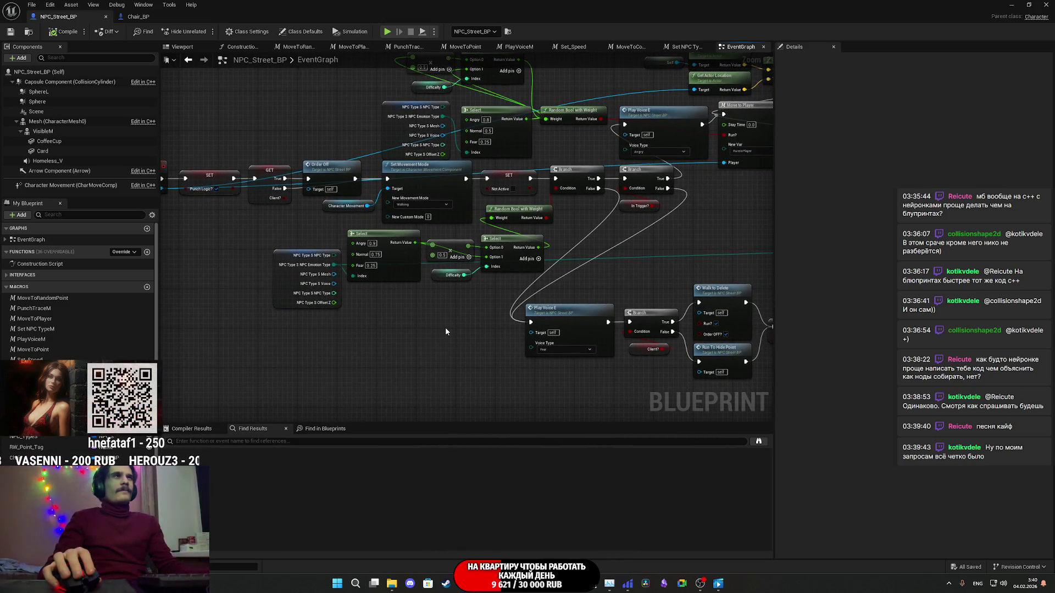
pyautogui.moveTo(516, 295)
pyautogui.mouseDown()
pyautogui.moveTo(491, 348)
pyautogui.moveTo(321, 162)
pyautogui.moveTo(541, 162)
pyautogui.moveTo(242, 164)
pyautogui.moveTo(165, 175)
pyautogui.mouseUp()
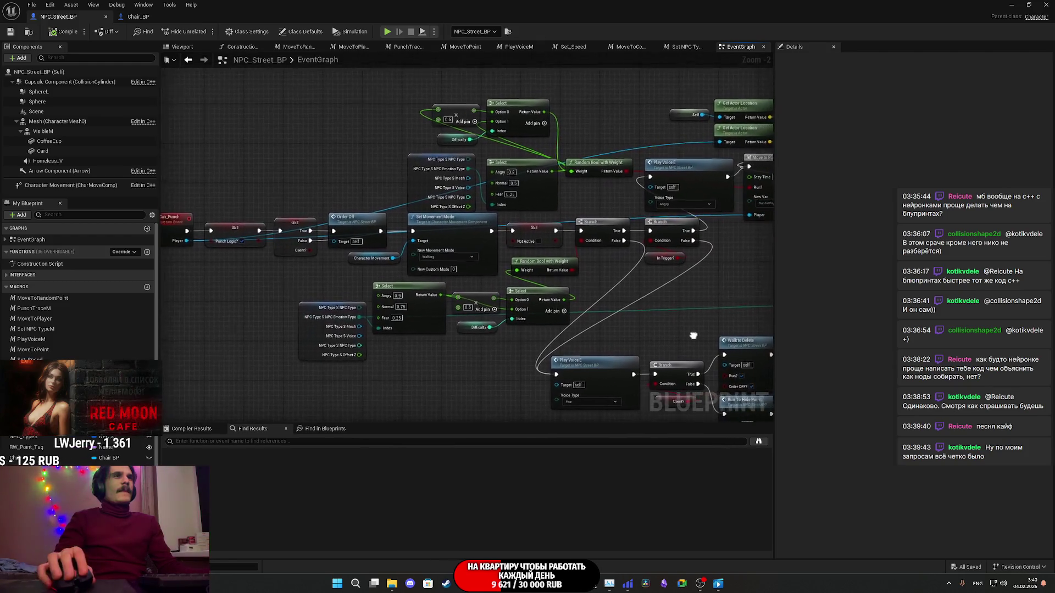
pyautogui.moveTo(725, 313)
pyautogui.mouseDown()
pyautogui.moveTo(403, 305)
pyautogui.moveTo(385, 308)
pyautogui.moveTo(393, 323)
pyautogui.mouseUp()
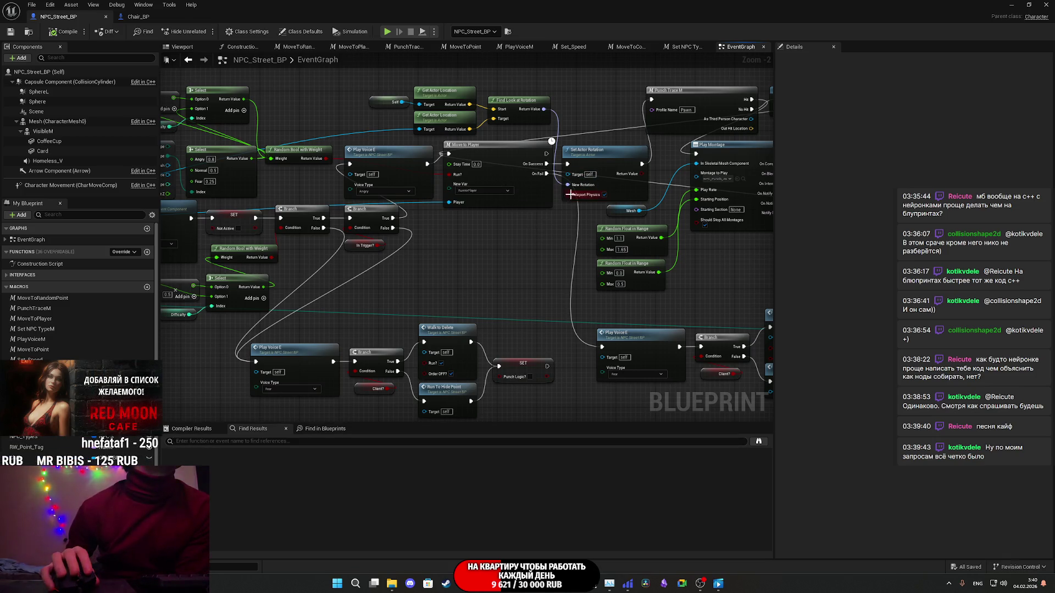
pyautogui.scroll(2, 572, 200)
pyautogui.moveTo(551, 227)
pyautogui.mouseDown()
pyautogui.moveTo(691, 237)
pyautogui.moveTo(517, 213)
pyautogui.moveTo(528, 219)
pyautogui.moveTo(476, 186)
pyautogui.moveTo(330, 172)
pyautogui.moveTo(352, 222)
pyautogui.moveTo(480, 223)
pyautogui.moveTo(513, 206)
pyautogui.mouseUp()
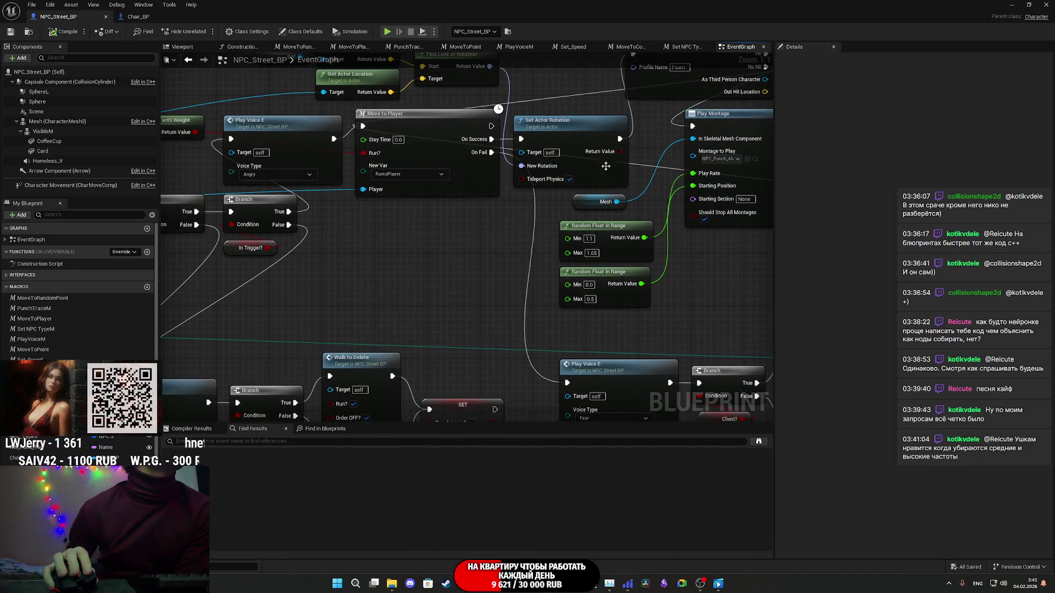
pyautogui.moveTo(641, 167)
pyautogui.mouseDown()
pyautogui.moveTo(429, 196)
pyautogui.moveTo(476, 195)
pyautogui.moveTo(576, 219)
pyautogui.moveTo(544, 212)
pyautogui.mouseUp()
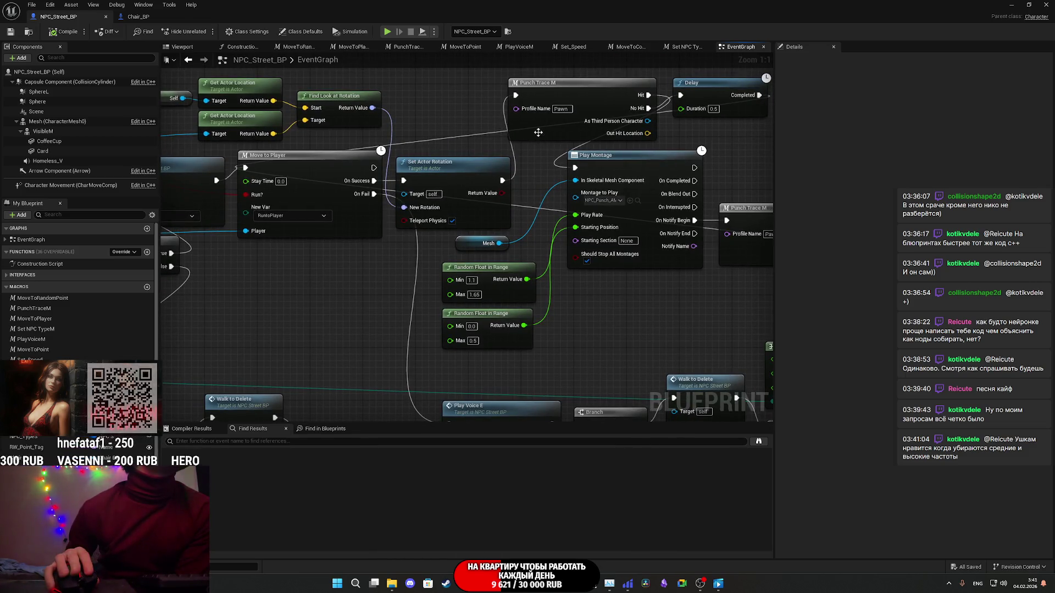
pyautogui.click(494, 31)
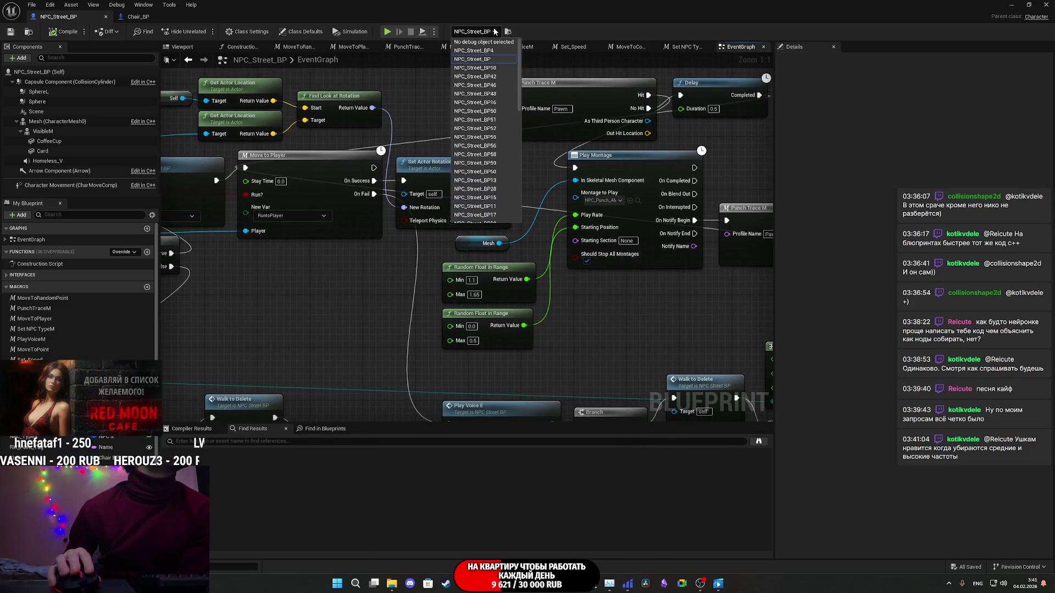
pyautogui.click(495, 32)
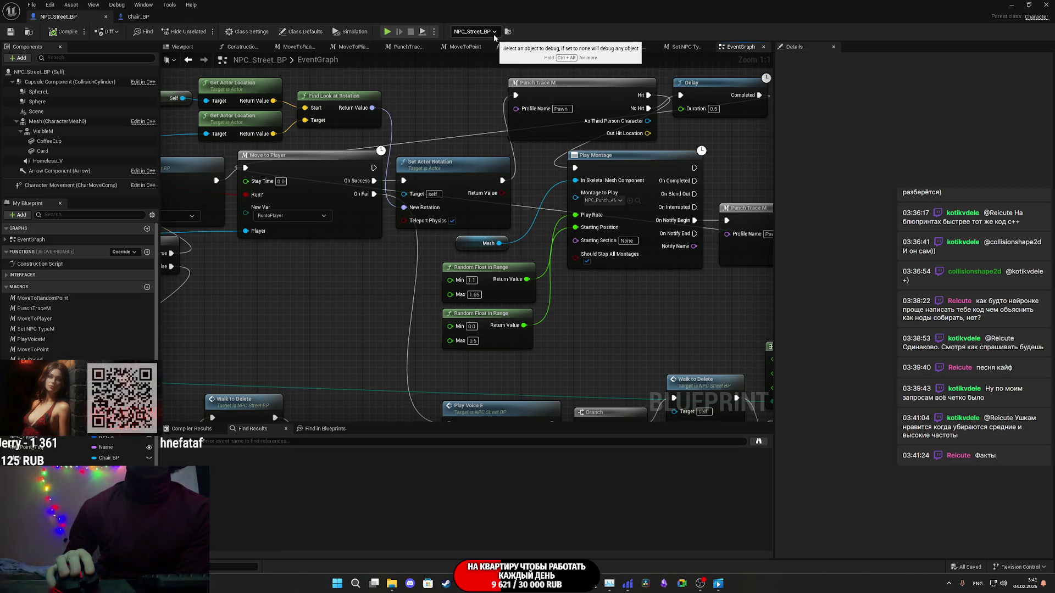
pyautogui.moveTo(611, 298)
pyautogui.mouseDown()
pyautogui.moveTo(578, 290)
pyautogui.moveTo(382, 300)
pyautogui.moveTo(608, 326)
pyautogui.mouseUp()
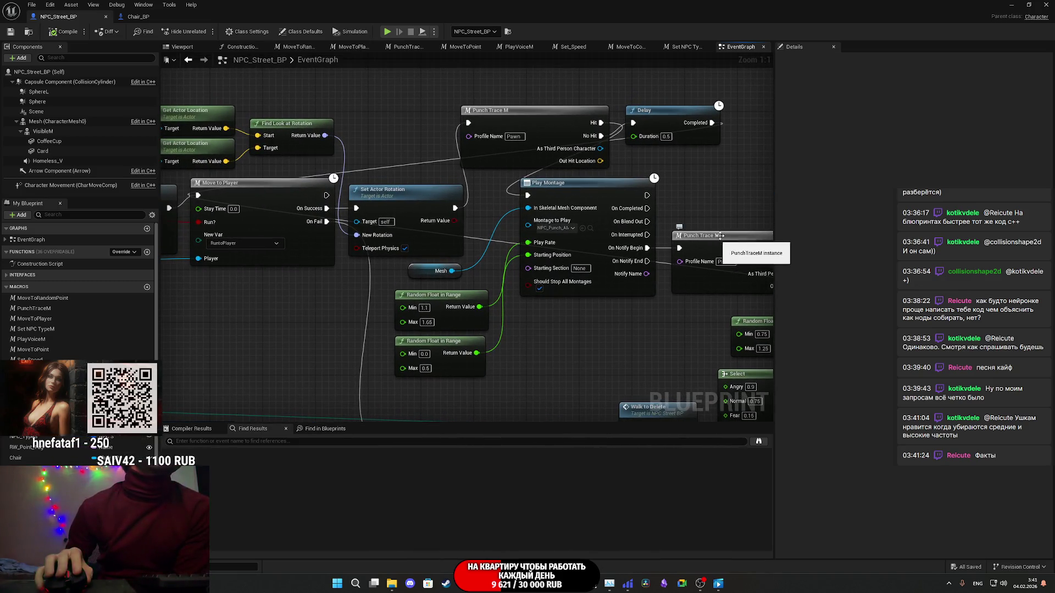
pyautogui.moveTo(746, 188)
pyautogui.mouseDown()
pyautogui.moveTo(771, 157)
pyautogui.moveTo(757, 78)
pyautogui.moveTo(740, 81)
pyautogui.mouseUp()
pyautogui.moveTo(649, 186)
pyautogui.mouseDown()
pyautogui.moveTo(692, 203)
pyautogui.moveTo(1023, 253)
pyautogui.moveTo(933, 257)
pyautogui.moveTo(824, 224)
pyautogui.moveTo(735, 218)
pyautogui.moveTo(1046, 242)
pyautogui.moveTo(799, 244)
pyautogui.mouseUp()
pyautogui.moveTo(385, 245)
pyautogui.mouseDown()
pyautogui.moveTo(723, 232)
pyautogui.moveTo(380, 247)
pyautogui.mouseUp()
pyautogui.moveTo(886, 251)
pyautogui.mouseDown()
pyautogui.moveTo(707, 279)
pyautogui.moveTo(644, 236)
pyautogui.moveTo(638, 197)
pyautogui.moveTo(613, 184)
pyautogui.moveTo(473, 198)
pyautogui.moveTo(402, 189)
pyautogui.moveTo(672, 172)
pyautogui.mouseUp()
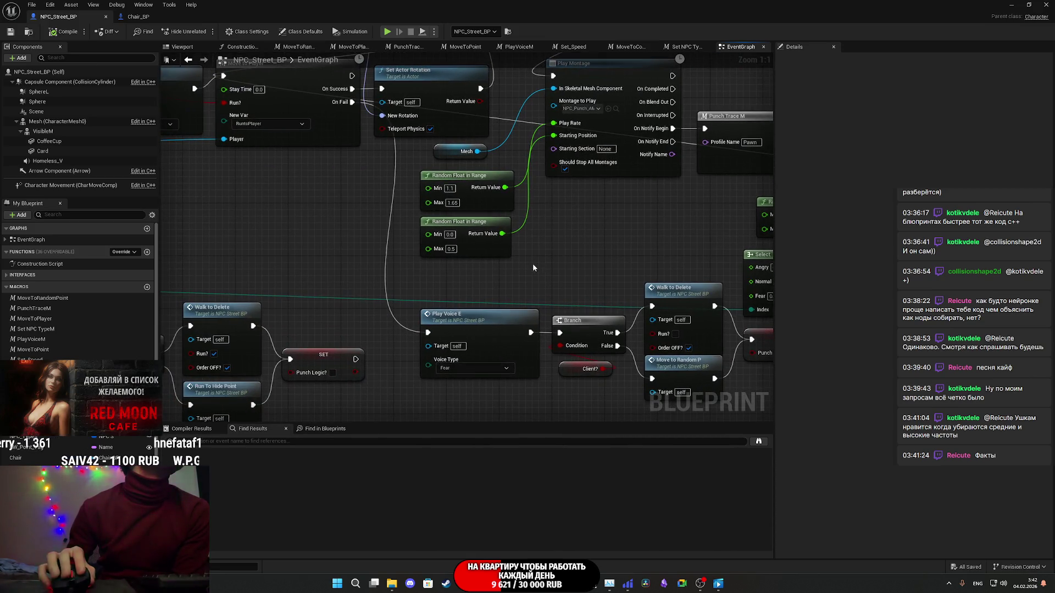
pyautogui.moveTo(486, 270); pyautogui.dragTo(560, 264)
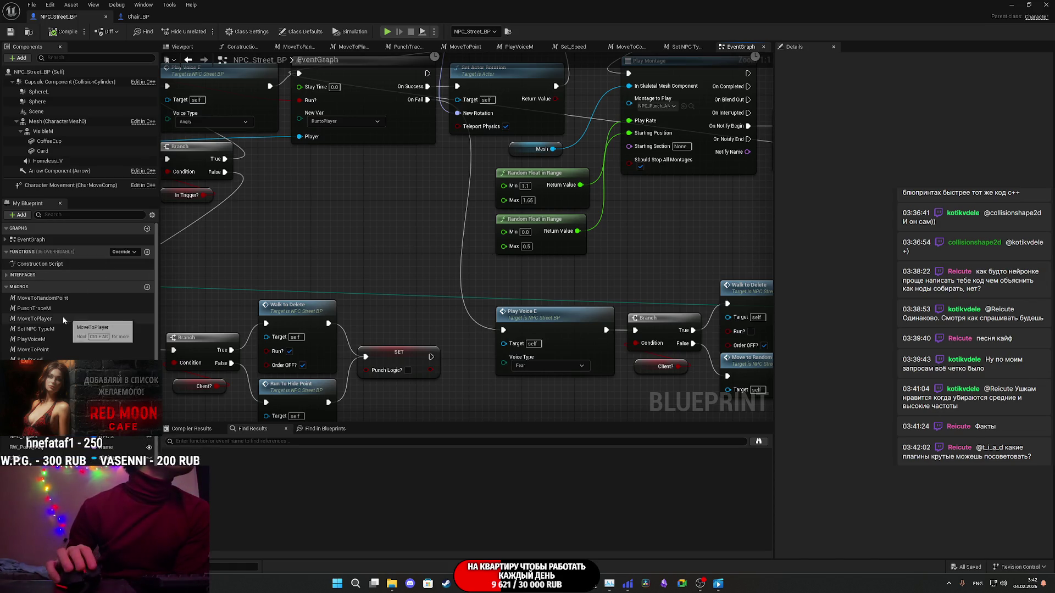
pyautogui.scroll(-5, 407, 271)
pyautogui.moveTo(407, 271)
pyautogui.mouseDown()
pyautogui.moveTo(631, 158)
pyautogui.moveTo(393, 278)
pyautogui.moveTo(377, 317)
pyautogui.moveTo(441, 317)
pyautogui.moveTo(460, 268)
pyautogui.mouseUp()
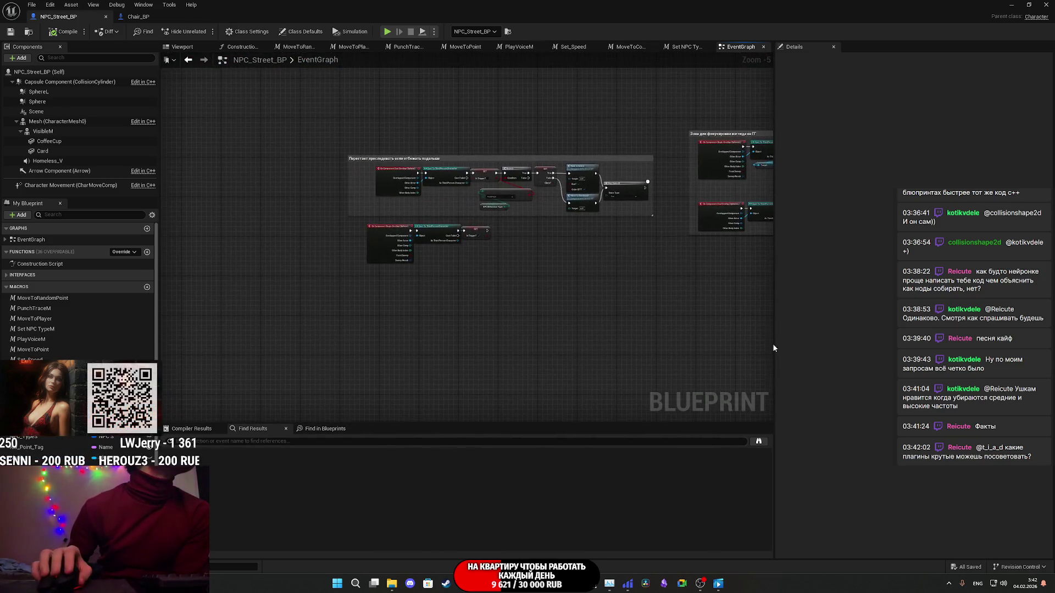
pyautogui.scroll(2, 459, 268)
pyautogui.scroll(-6, 460, 275)
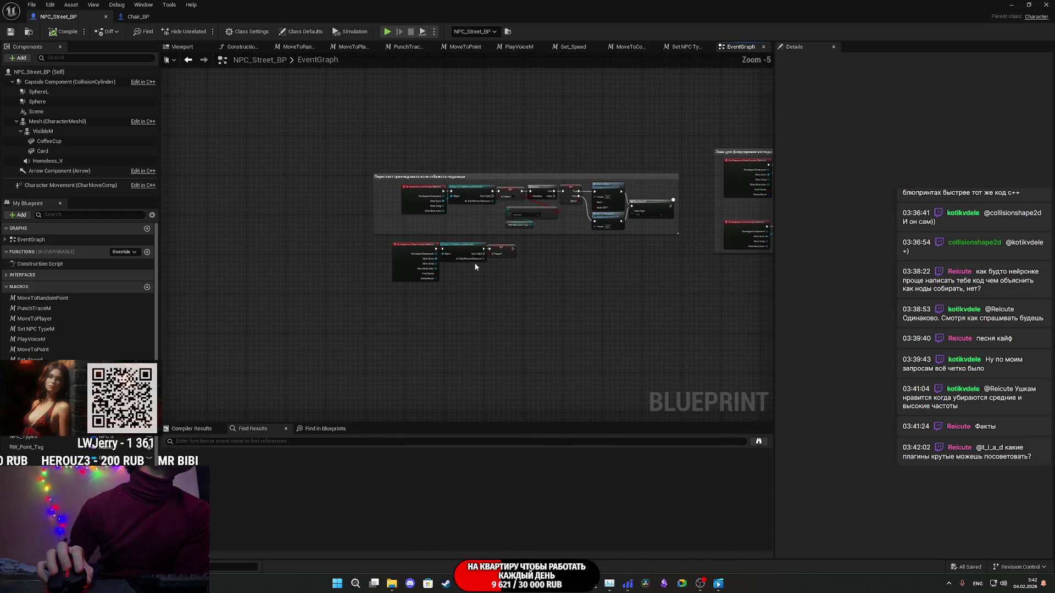
pyautogui.moveTo(461, 275)
pyautogui.mouseDown()
pyautogui.moveTo(452, 300)
pyautogui.moveTo(385, 271)
pyautogui.mouseUp()
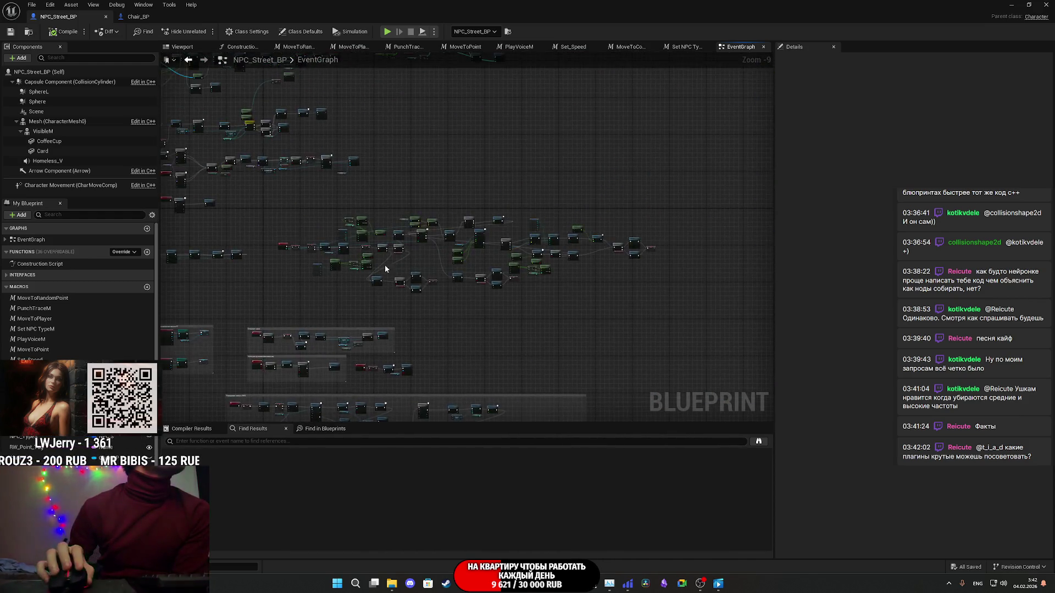
pyautogui.scroll(6, 385, 271)
pyautogui.moveTo(555, 292)
pyautogui.mouseDown()
pyautogui.moveTo(148, 289)
pyautogui.moveTo(355, 257)
pyautogui.mouseUp()
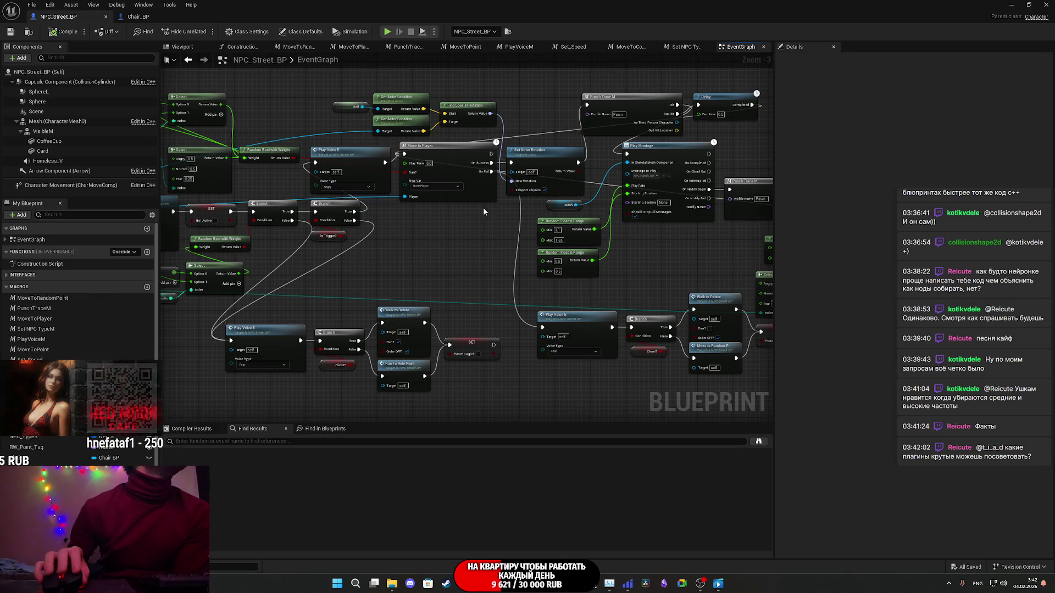
pyautogui.scroll(1, 488, 217)
pyautogui.moveTo(477, 225)
pyautogui.mouseDown()
pyautogui.moveTo(562, 240)
pyautogui.moveTo(513, 222)
pyautogui.moveTo(385, 233)
pyautogui.moveTo(148, 227)
pyautogui.mouseUp()
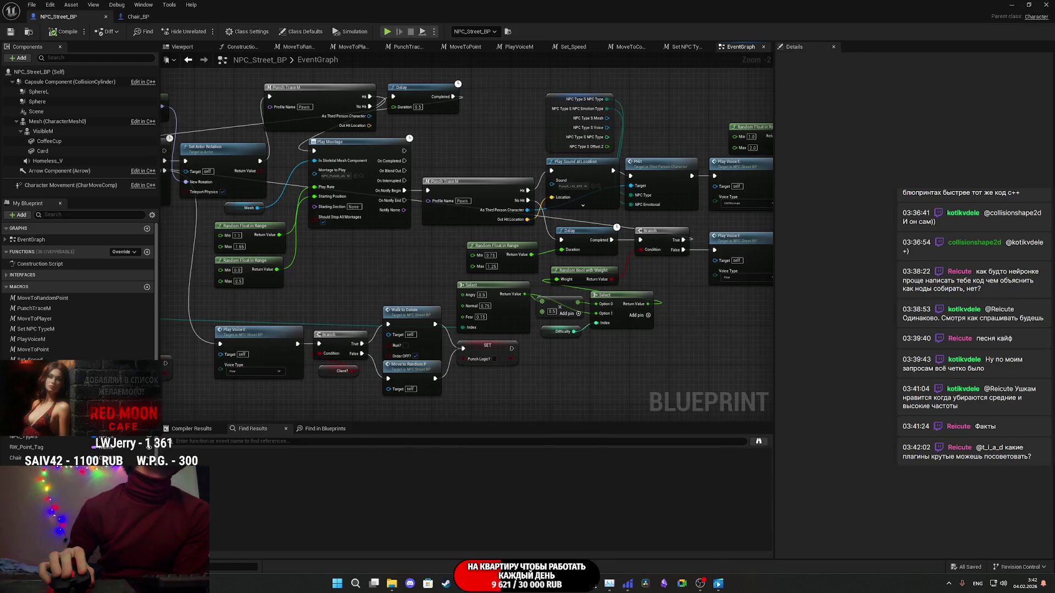
pyautogui.moveTo(148, 226)
pyautogui.mouseDown()
pyautogui.moveTo(506, 238)
pyautogui.moveTo(357, 203)
pyautogui.moveTo(384, 187)
pyautogui.moveTo(360, 174)
pyautogui.moveTo(82, 179)
pyautogui.moveTo(257, 185)
pyautogui.moveTo(237, 186)
pyautogui.mouseUp()
pyautogui.scroll(-4, 453, 224)
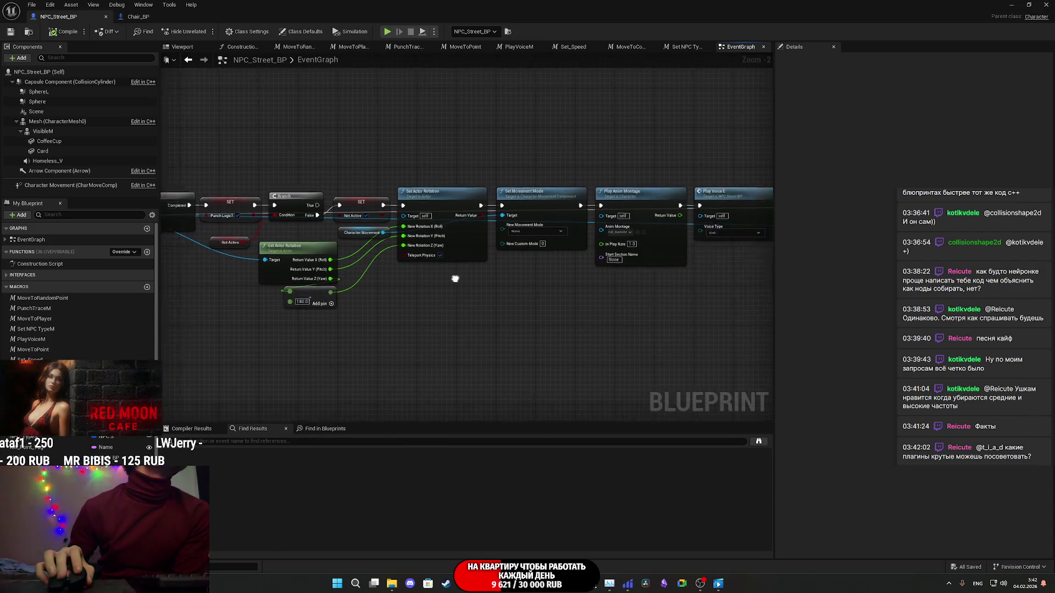
pyautogui.moveTo(400, 269)
pyautogui.mouseDown()
pyautogui.moveTo(532, 306)
pyautogui.moveTo(474, 331)
pyautogui.mouseUp()
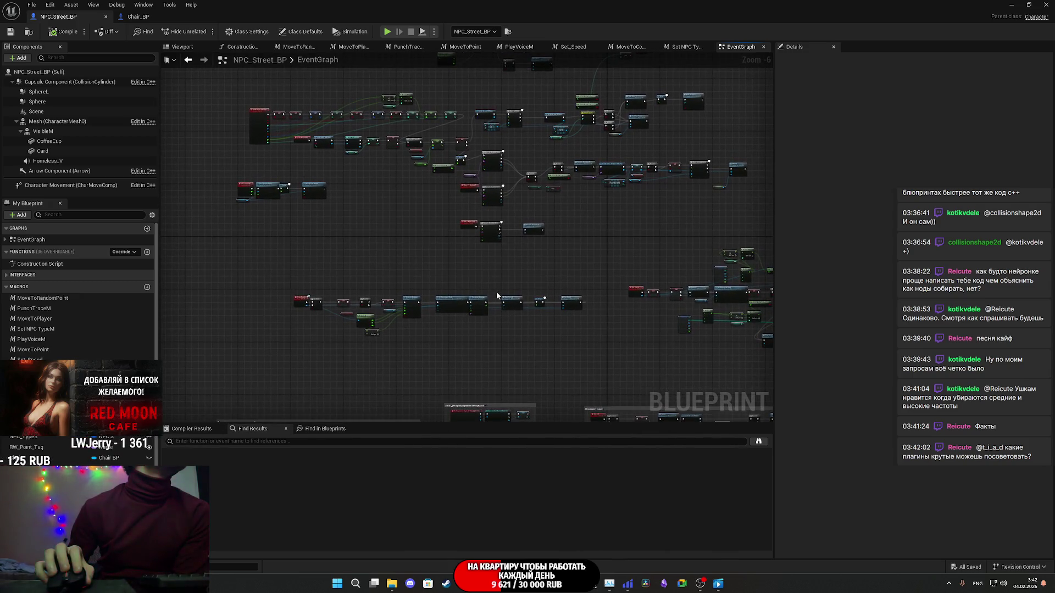
pyautogui.scroll(4, 523, 202)
pyautogui.scroll(-5, 503, 326)
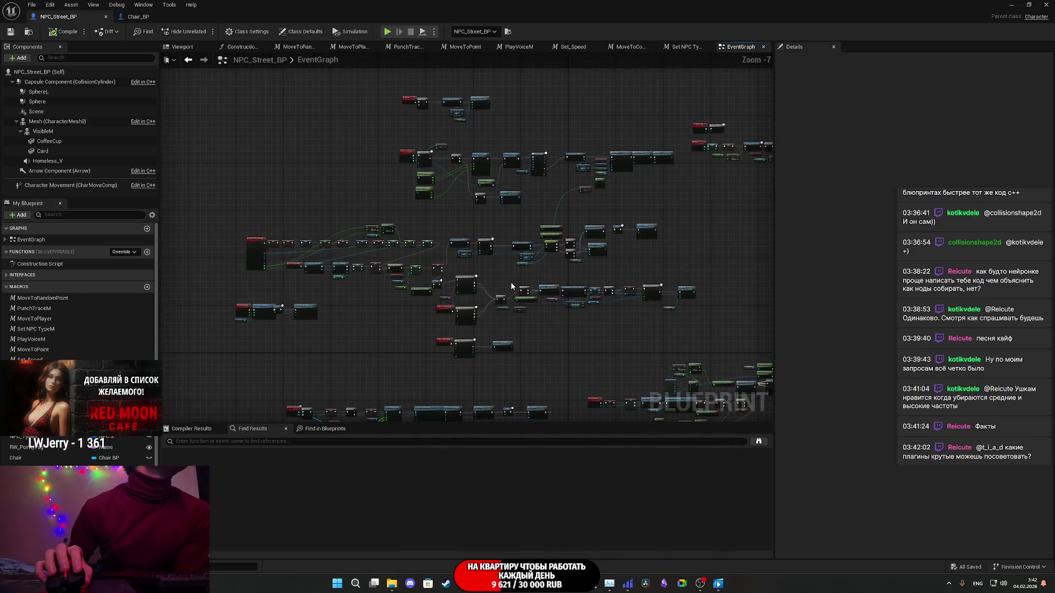
pyautogui.scroll(4, 511, 290)
pyautogui.moveTo(715, 329); pyautogui.dragTo(188, 312)
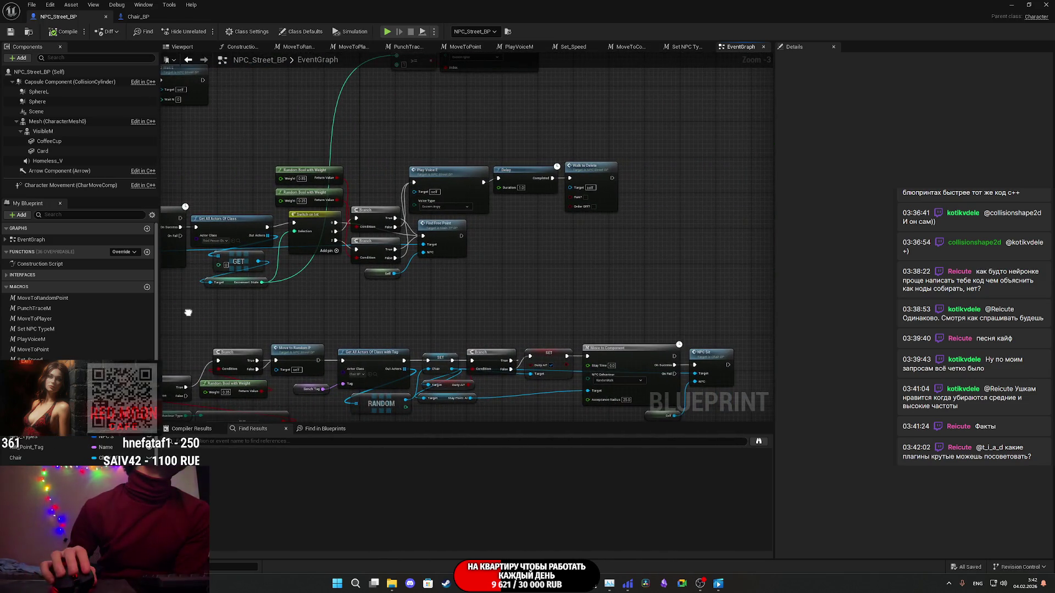
pyautogui.scroll(-4, 374, 289)
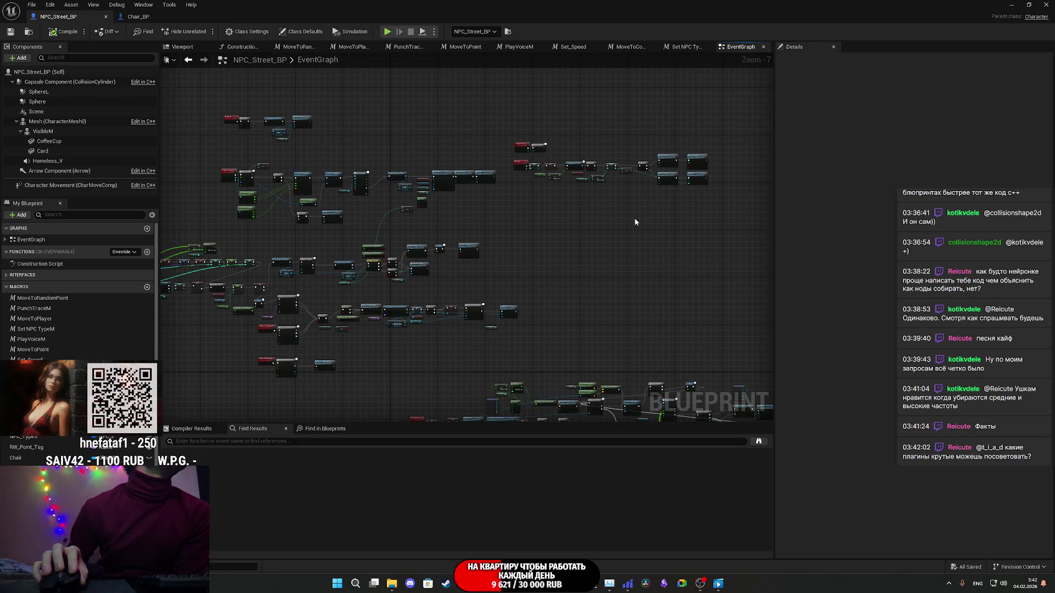
pyautogui.scroll(4, 669, 172)
pyautogui.moveTo(527, 223)
pyautogui.mouseDown()
pyautogui.moveTo(569, 234)
pyautogui.moveTo(491, 236)
pyautogui.moveTo(585, 233)
pyautogui.moveTo(547, 157)
pyautogui.mouseUp()
pyautogui.scroll(-4, 569, 263)
pyautogui.scroll(5, 489, 308)
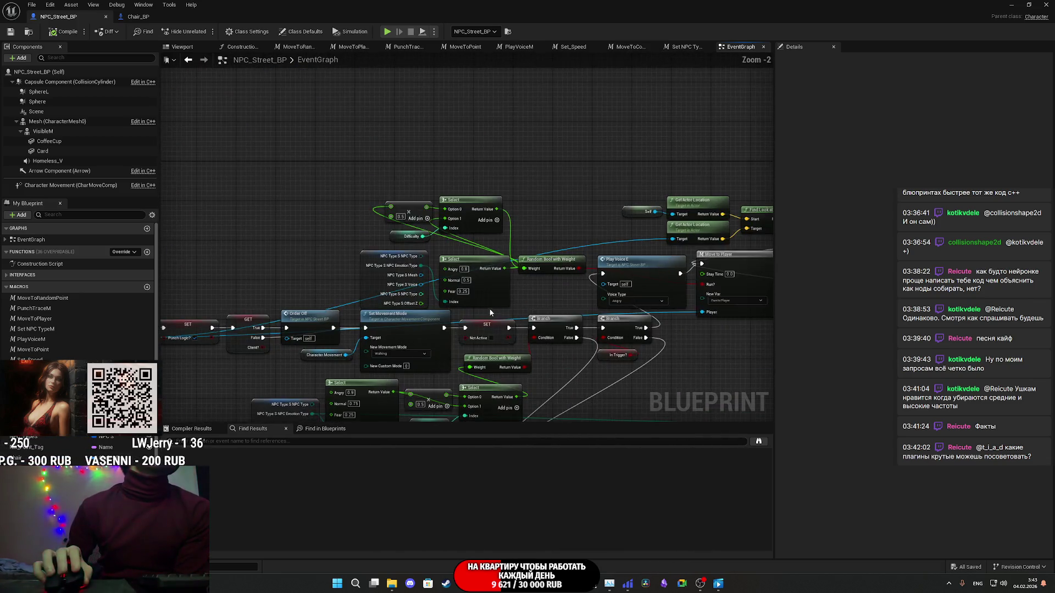
pyautogui.moveTo(372, 268); pyautogui.dragTo(220, 249)
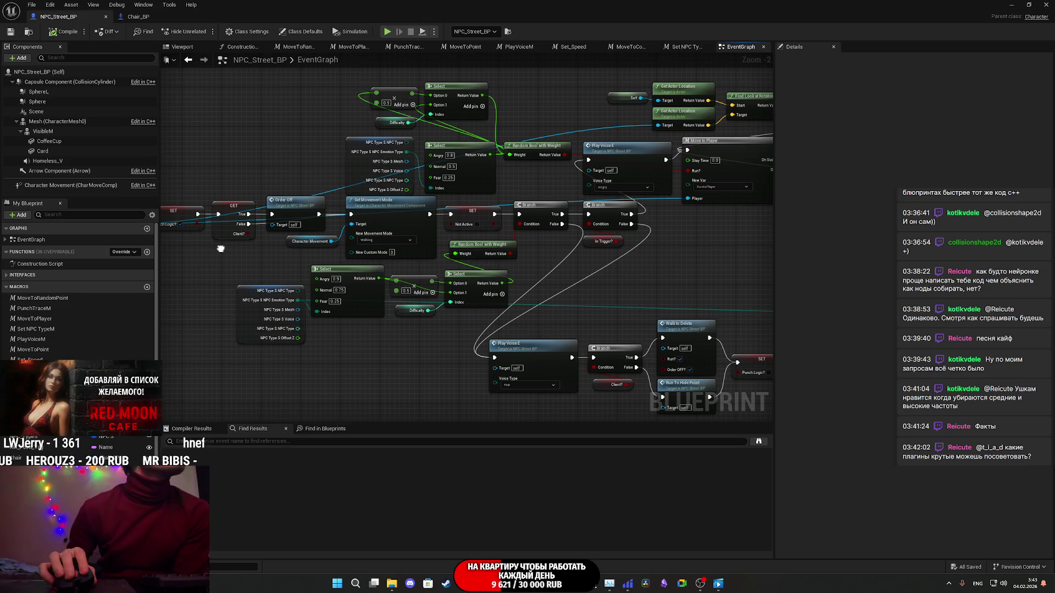
pyautogui.moveTo(221, 249)
pyautogui.mouseDown()
pyautogui.moveTo(463, 233)
pyautogui.moveTo(386, 241)
pyautogui.mouseUp()
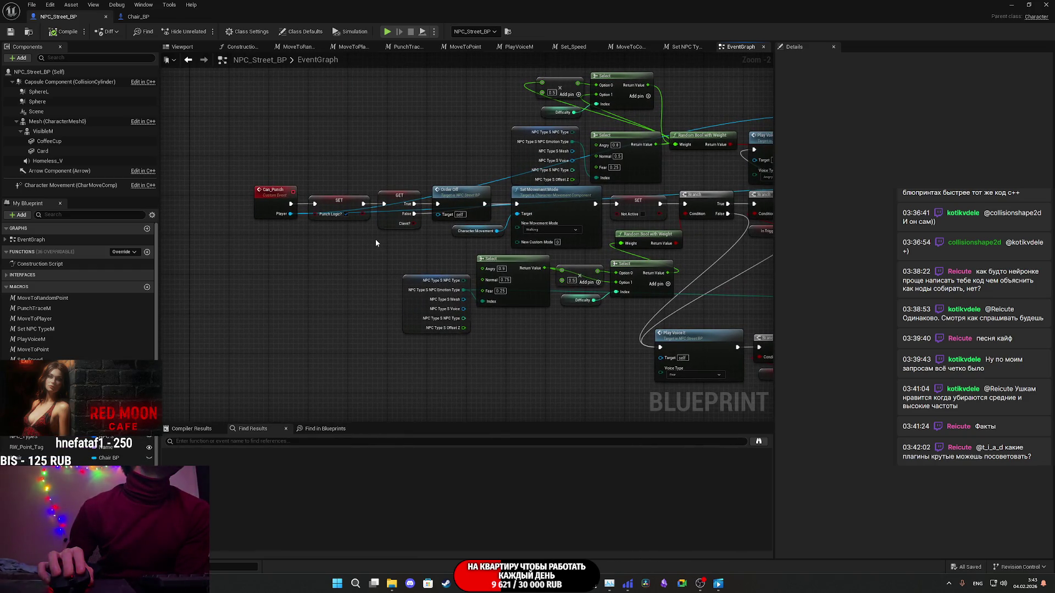
pyautogui.moveTo(749, 274)
pyautogui.mouseDown()
pyautogui.moveTo(478, 257)
pyautogui.moveTo(527, 264)
pyautogui.moveTo(522, 255)
pyautogui.mouseUp()
pyautogui.scroll(-7, 522, 255)
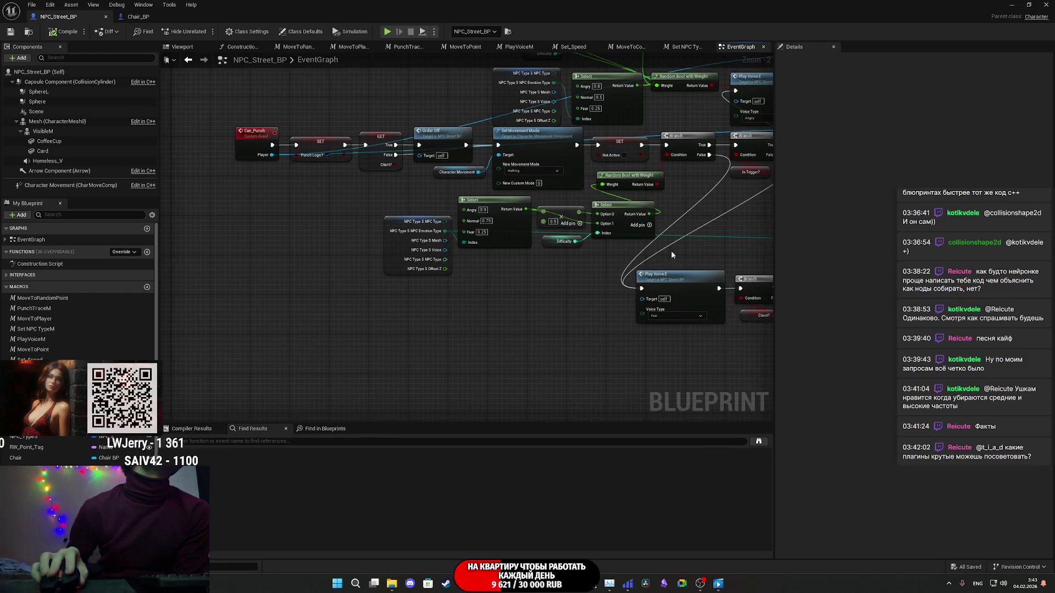
pyautogui.scroll(4, 511, 294)
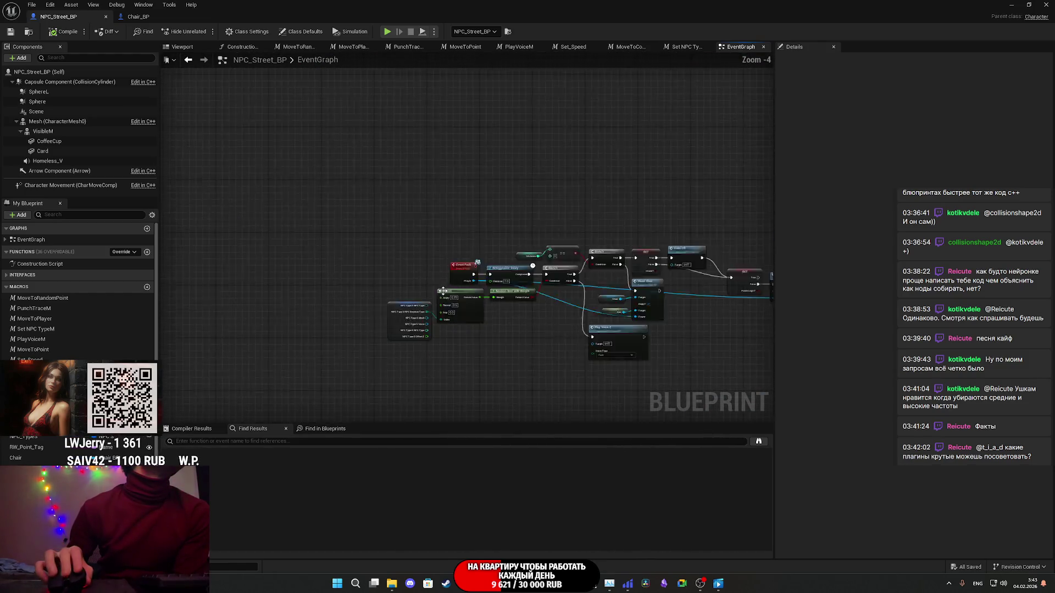
pyautogui.scroll(-3, 509, 189)
pyautogui.scroll(4, 450, 222)
pyautogui.scroll(4, 450, 221)
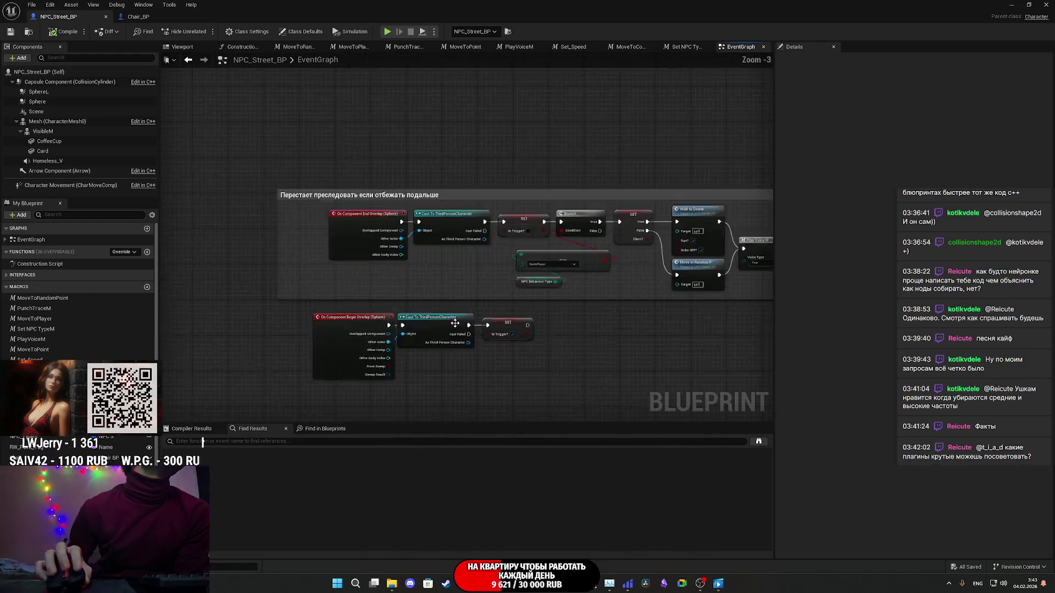
# Step: Look over the End Overlap nodes and select SET In_Trigger? to show its Details settings
pyautogui.moveTo(545, 357)
pyautogui.mouseDown()
pyautogui.moveTo(365, 368)
pyautogui.moveTo(476, 352)
pyautogui.mouseUp()
pyautogui.moveTo(515, 287)
pyautogui.mouseDown()
pyautogui.moveTo(441, 262)
pyautogui.moveTo(655, 269)
pyautogui.moveTo(426, 256)
pyautogui.moveTo(472, 228)
pyautogui.mouseUp()
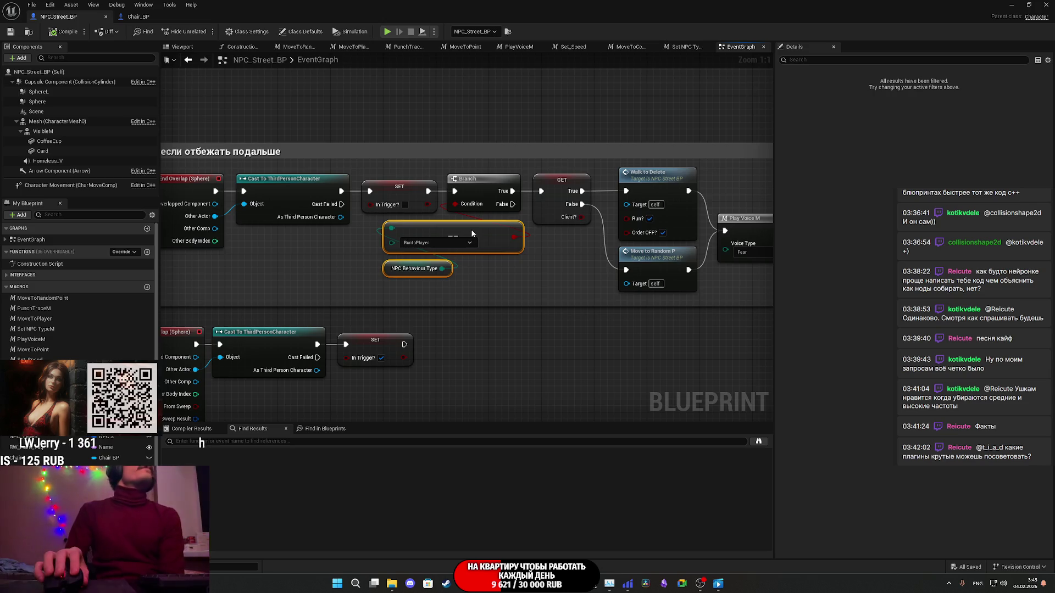
pyautogui.click(556, 269)
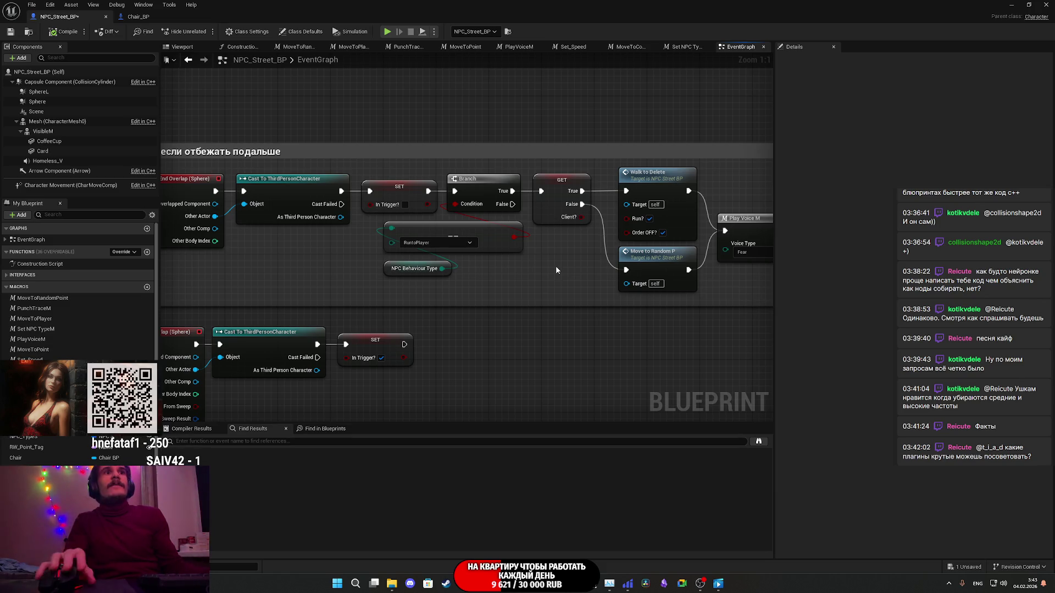
pyautogui.moveTo(697, 267)
pyautogui.mouseDown()
pyautogui.moveTo(603, 286)
pyautogui.moveTo(727, 285)
pyautogui.moveTo(649, 283)
pyautogui.mouseUp()
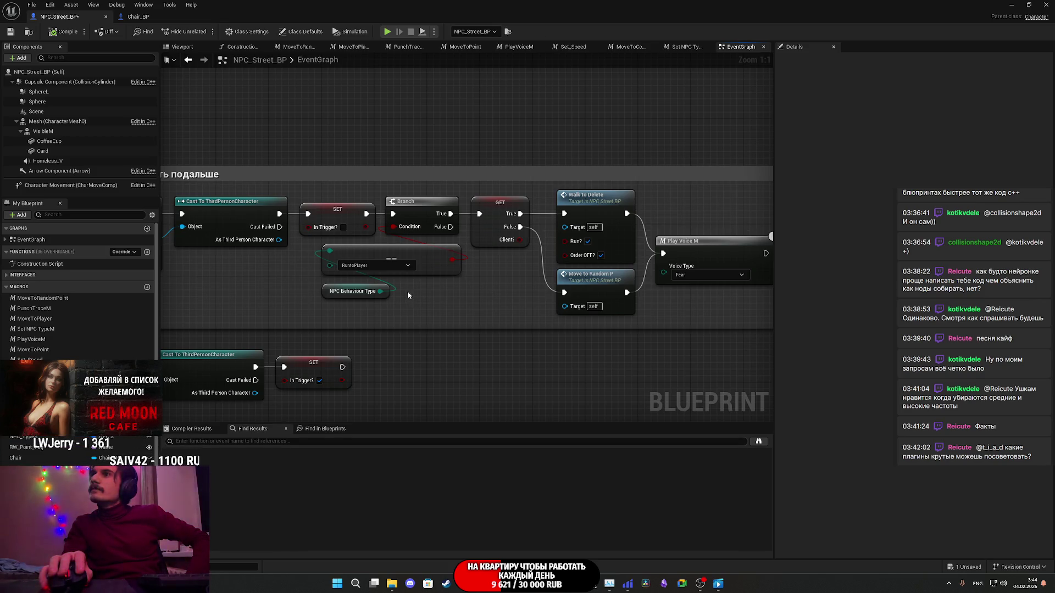
pyautogui.moveTo(394, 291)
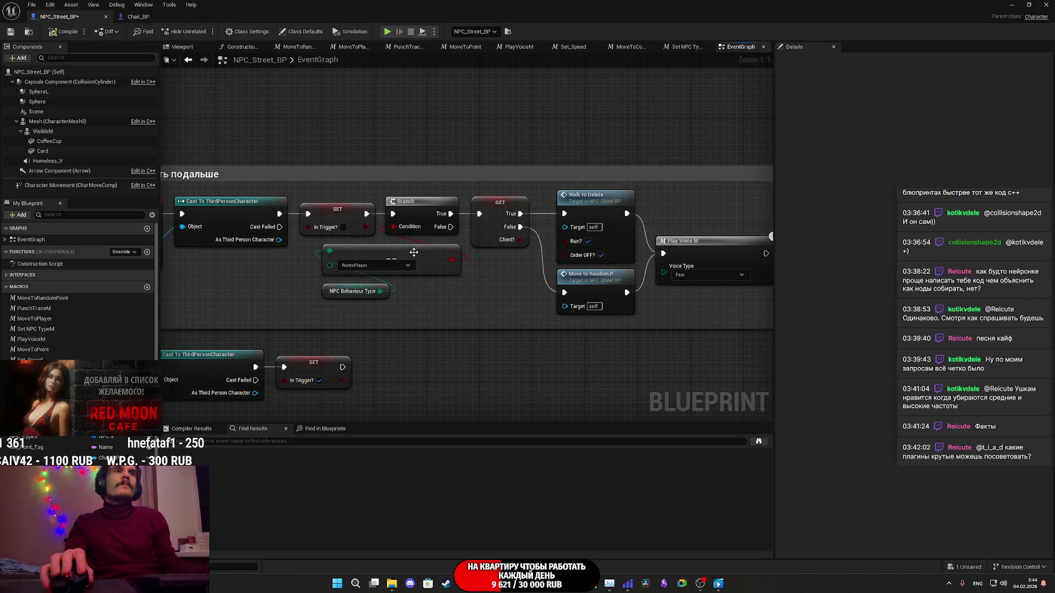
pyautogui.moveTo(690, 301); pyautogui.dragTo(631, 297)
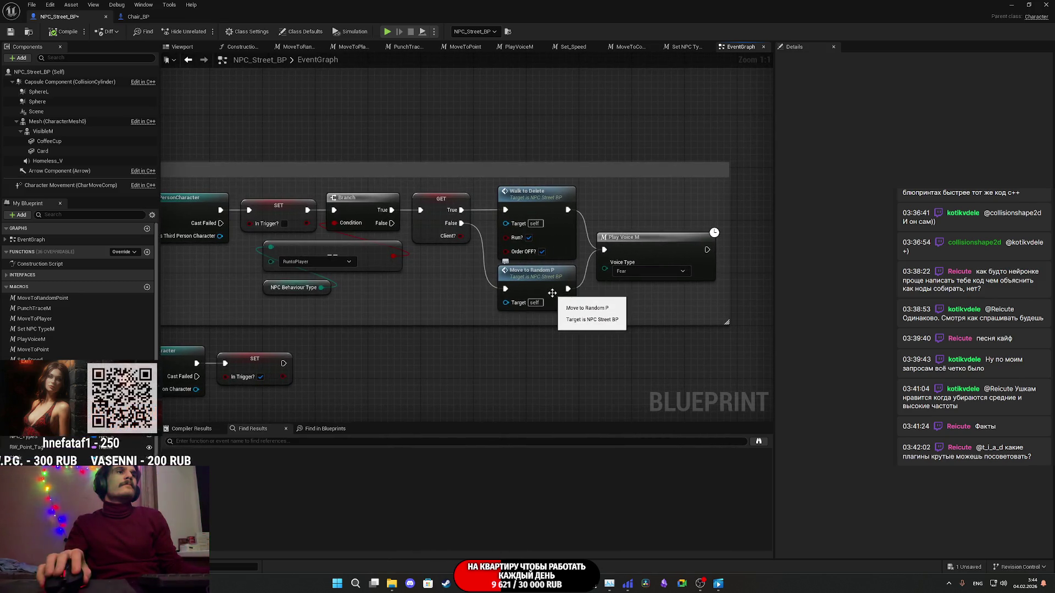
pyautogui.moveTo(557, 295); pyautogui.dragTo(652, 304)
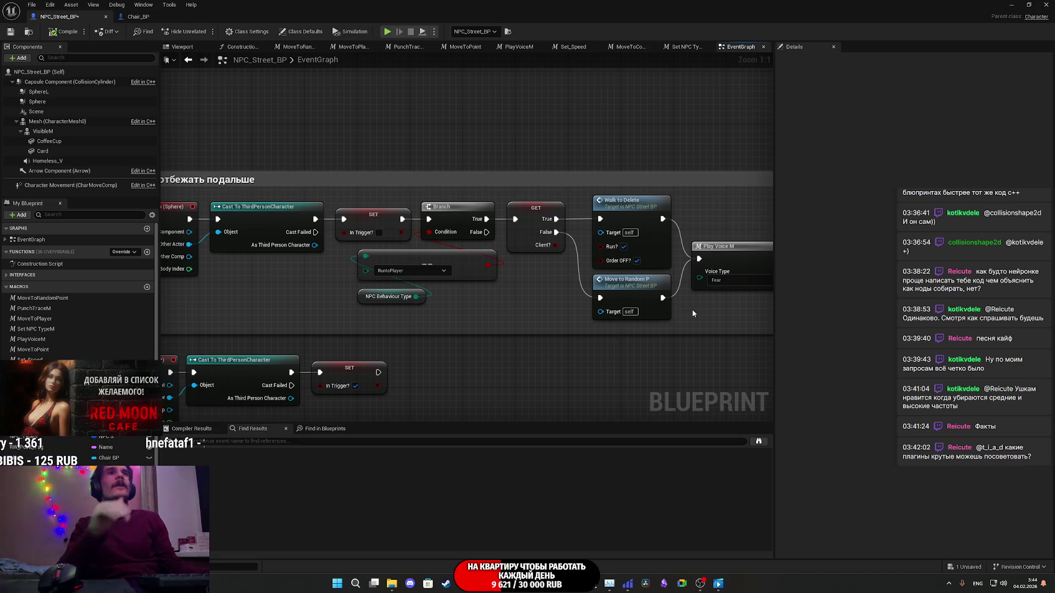
pyautogui.moveTo(691, 308)
pyautogui.mouseDown()
pyautogui.moveTo(501, 113)
pyautogui.moveTo(469, 113)
pyautogui.mouseUp()
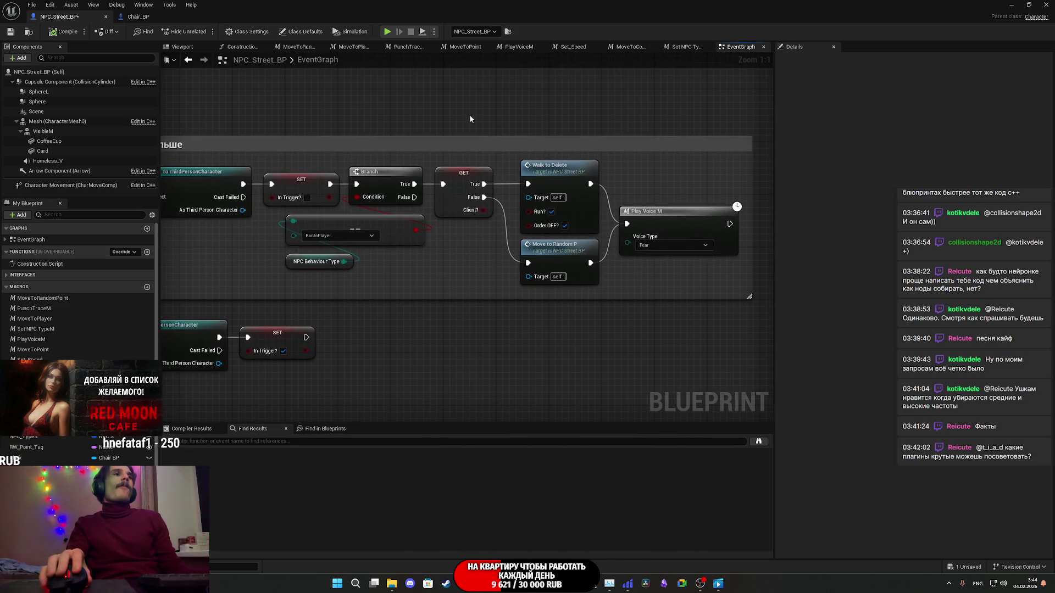
pyautogui.moveTo(629, 261); pyautogui.dragTo(650, 252)
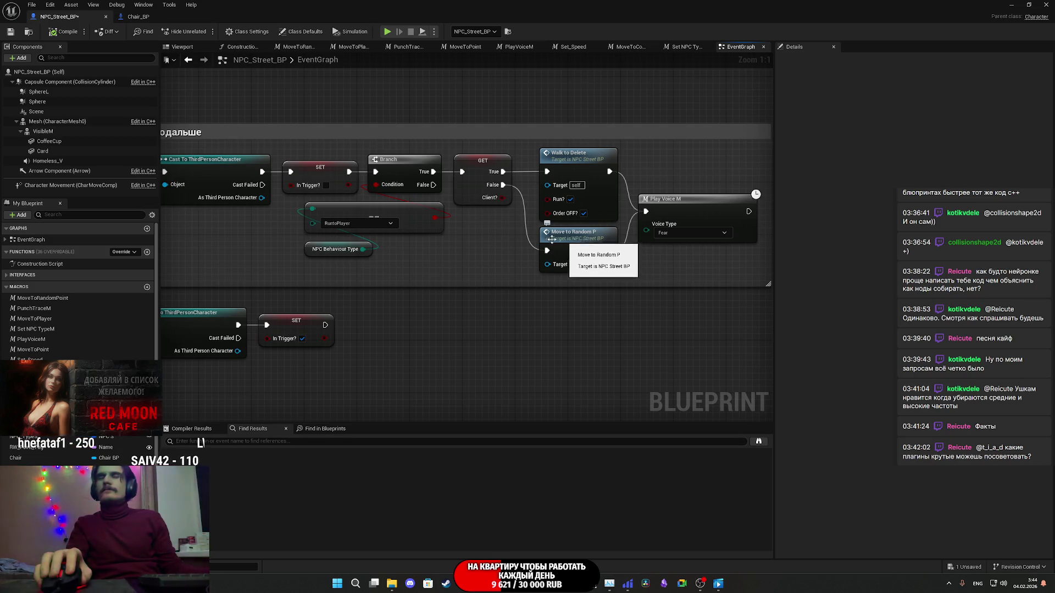
pyautogui.moveTo(465, 234)
pyautogui.mouseDown()
pyautogui.moveTo(646, 245)
pyautogui.moveTo(398, 259)
pyautogui.moveTo(529, 252)
pyautogui.mouseUp()
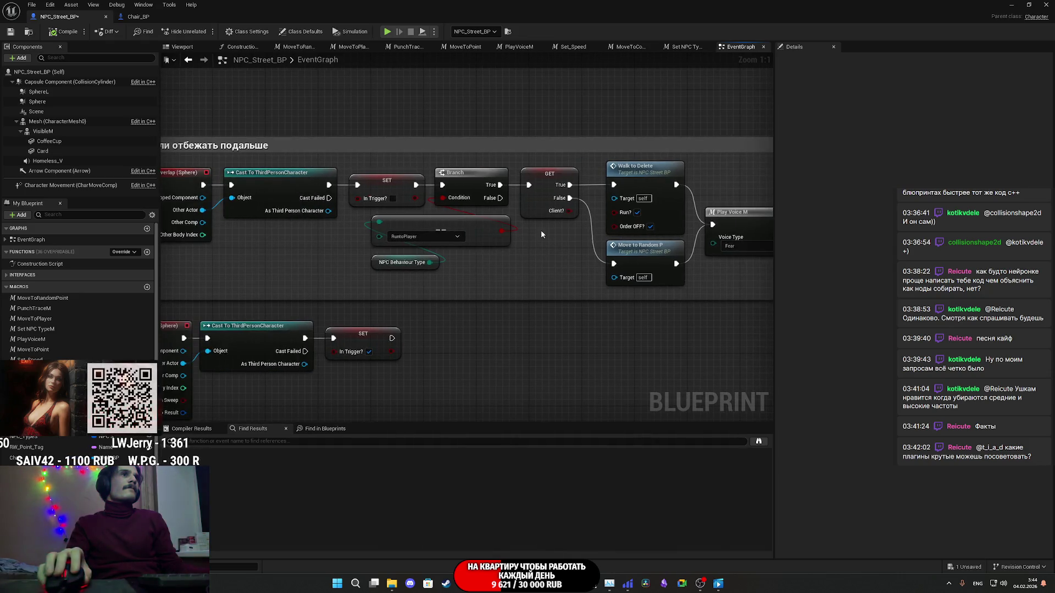
pyautogui.click(396, 186)
# Step: Expand In_Trigger?'s advanced settings and search its references to reach the In Trigger? node
pyautogui.click(201, 442)
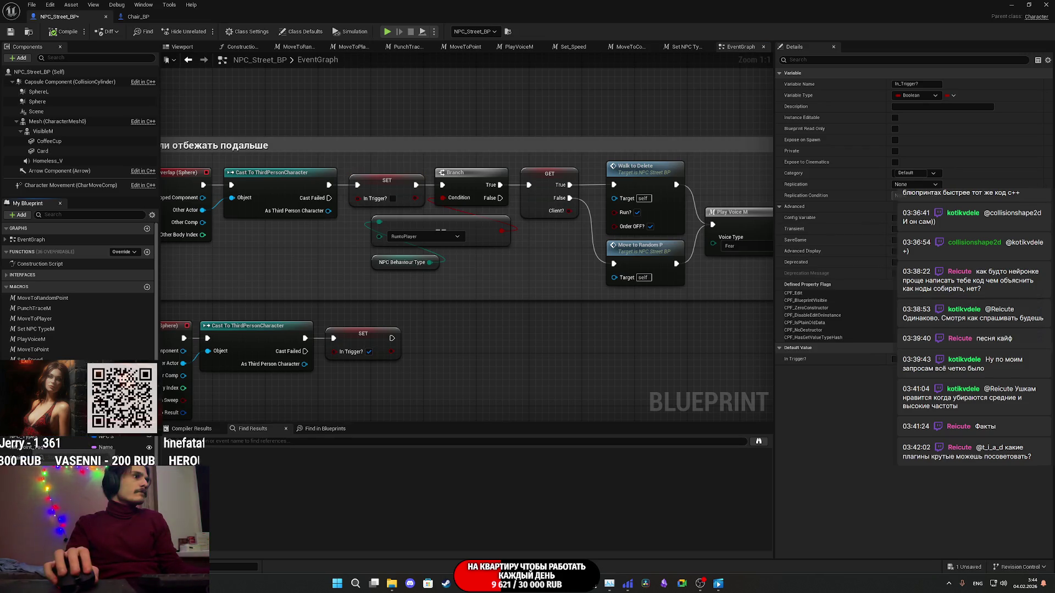
pyautogui.hotkey('ctrl', 'v')
pyautogui.press('Return')
pyautogui.click(384, 479)
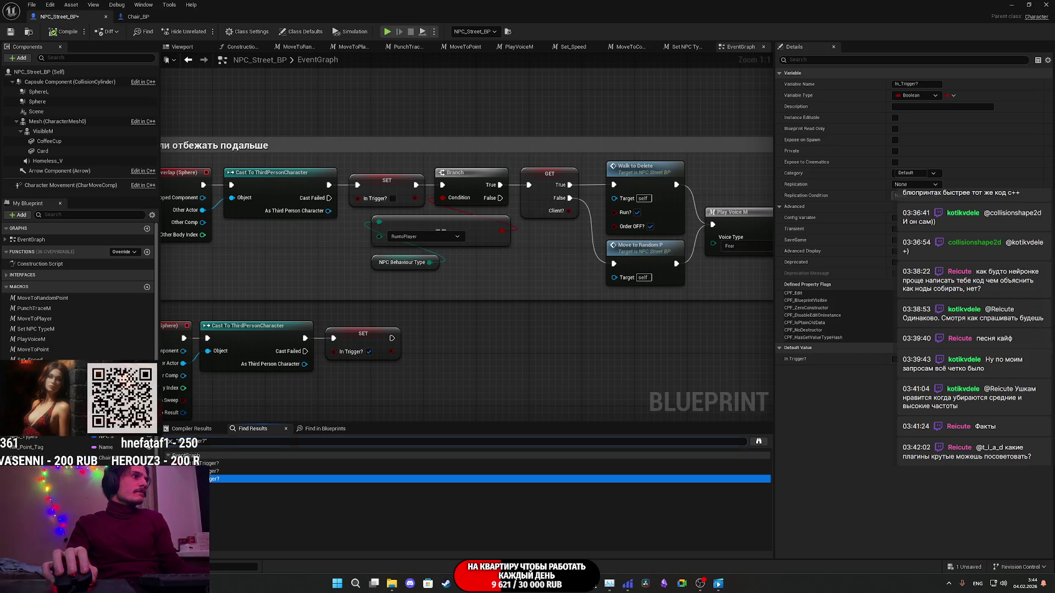
pyautogui.scroll(-2, 605, 245)
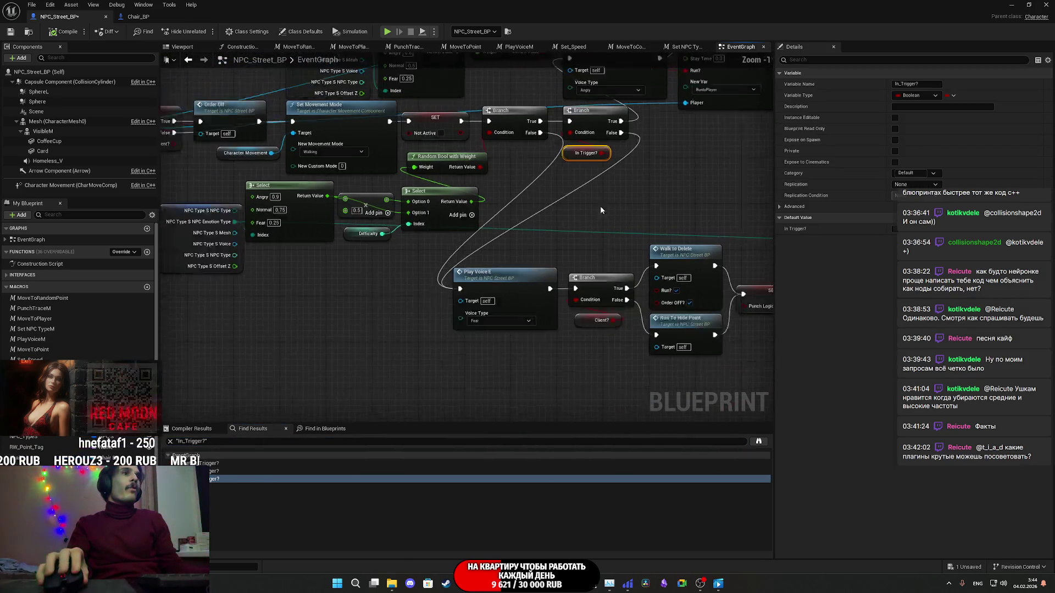
pyautogui.moveTo(345, 212); pyautogui.dragTo(468, 225)
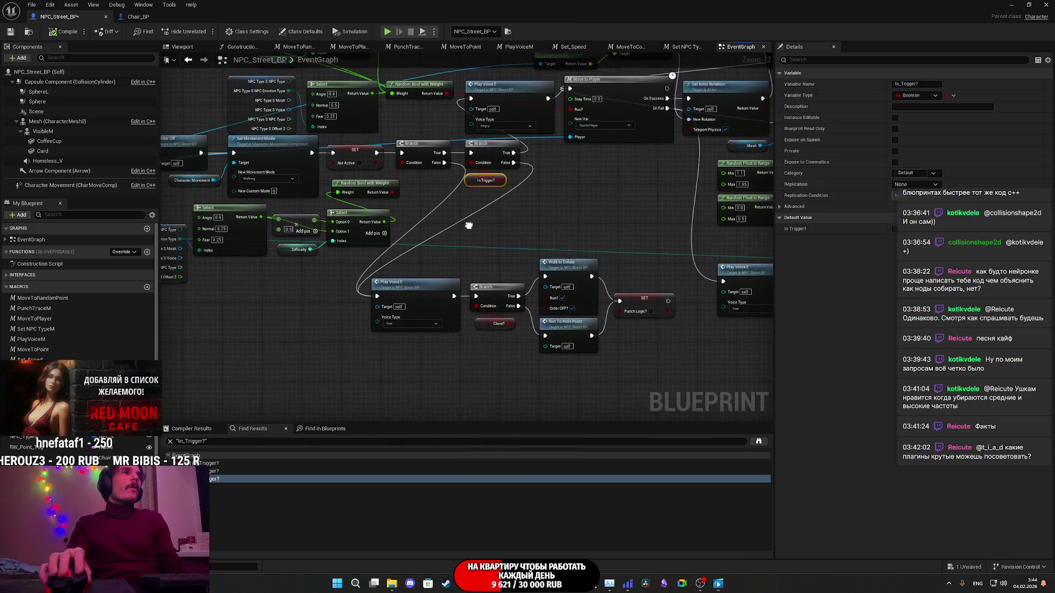
pyautogui.scroll(1, 525, 206)
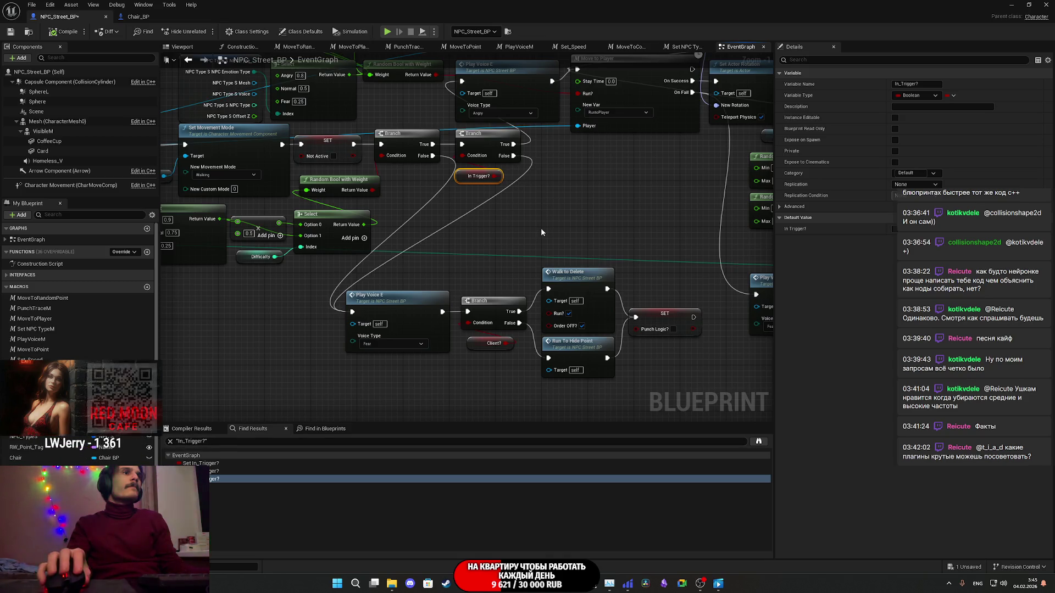
pyautogui.moveTo(512, 207)
pyautogui.mouseDown()
pyautogui.moveTo(555, 222)
pyautogui.moveTo(668, 215)
pyautogui.moveTo(557, 227)
pyautogui.moveTo(505, 212)
pyautogui.mouseUp()
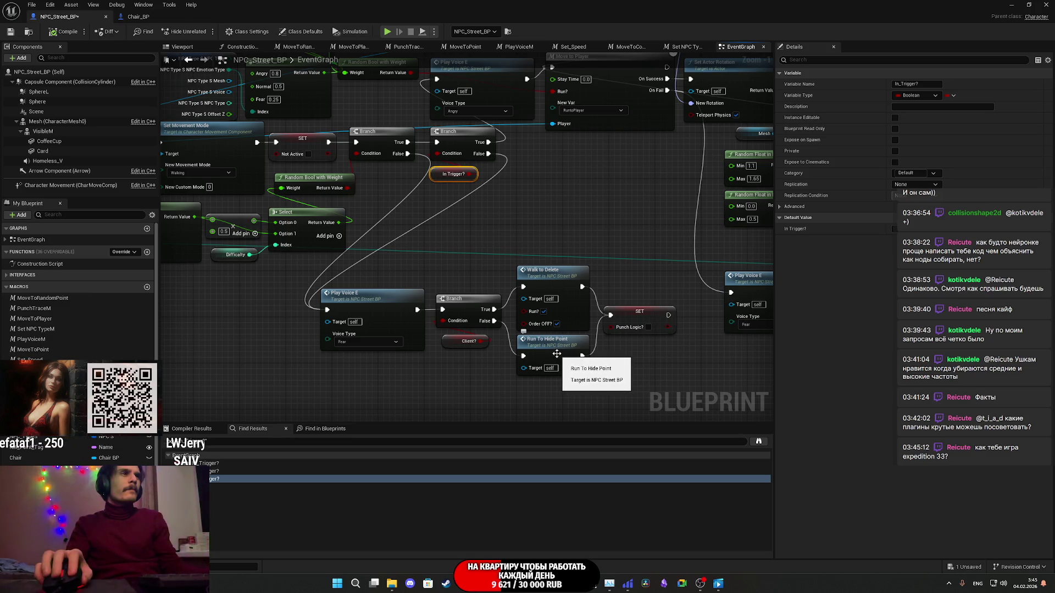
# Step: Open the Run to Hide Point event, calling Move to Random Point with Tag NPC_2Run, Radius 300
pyautogui.doubleClick(556, 352)
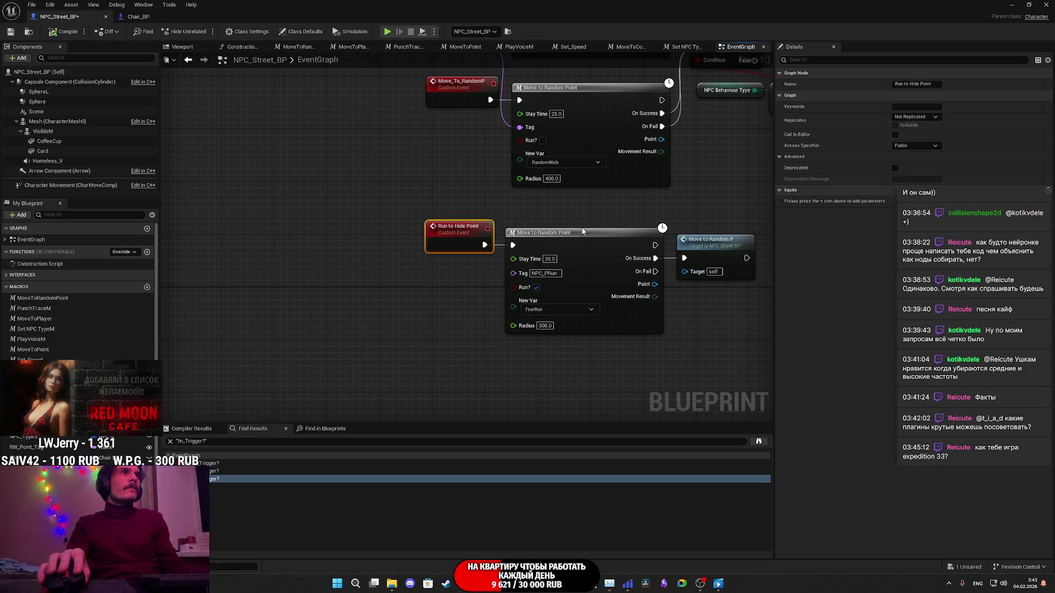
pyautogui.scroll(-7, 581, 226)
pyautogui.moveTo(522, 226); pyautogui.dragTo(450, 167)
pyautogui.scroll(-4, 724, 63)
pyautogui.scroll(4, 494, 215)
pyautogui.scroll(-9, 483, 216)
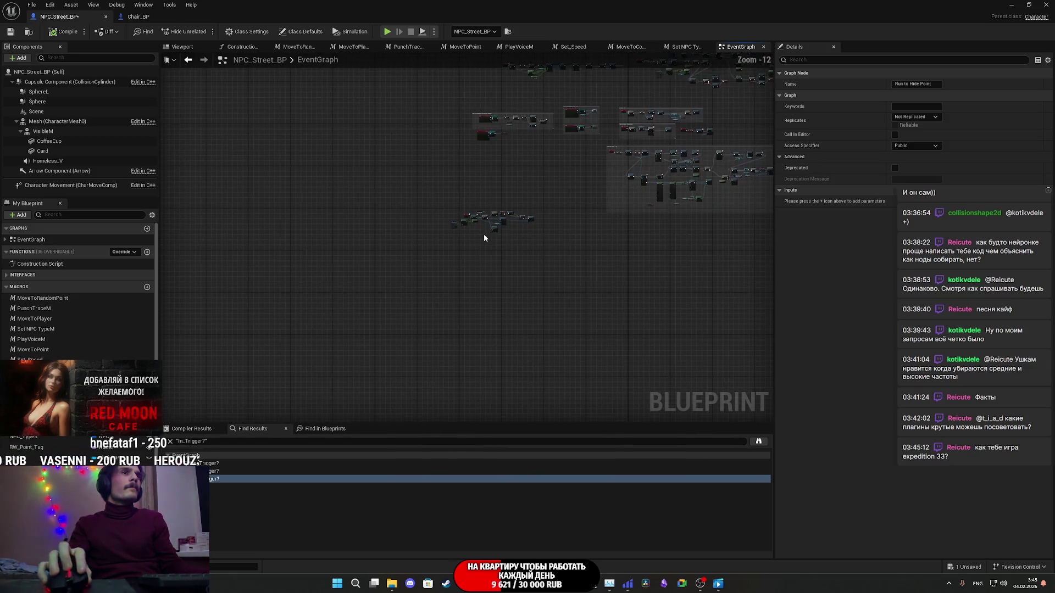
pyautogui.scroll(9, 470, 222)
pyautogui.scroll(-4, 470, 223)
pyautogui.moveTo(478, 242)
pyautogui.mouseDown()
pyautogui.moveTo(519, 333)
pyautogui.moveTo(514, 302)
pyautogui.mouseUp()
pyautogui.scroll(5, 517, 278)
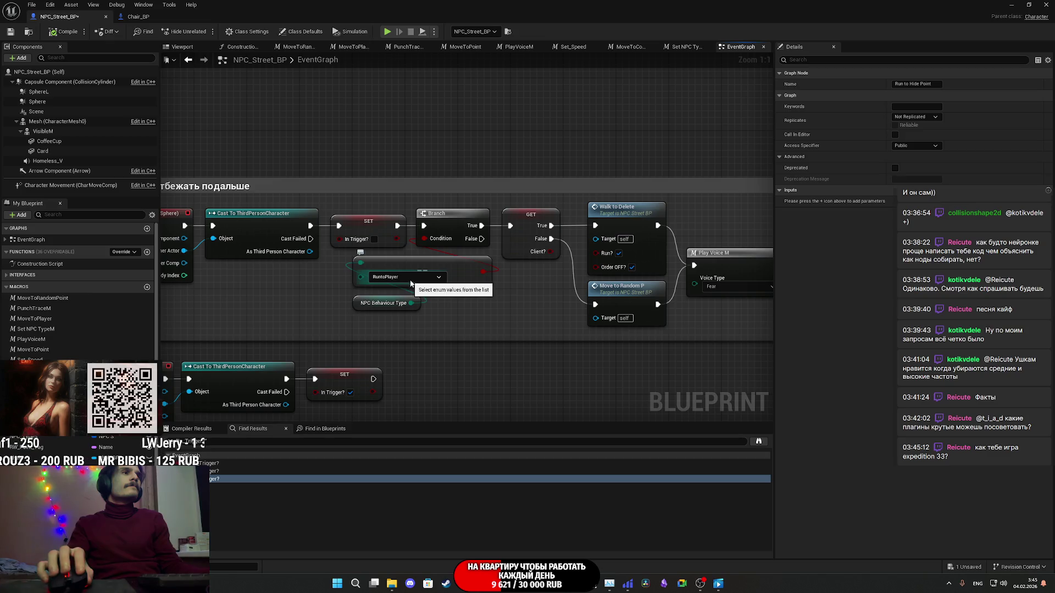
# Step: Find references to NPC_Behaviour_Type and follow the results to MoveToRandomPoint's SET node
pyautogui.rightClick(357, 308)
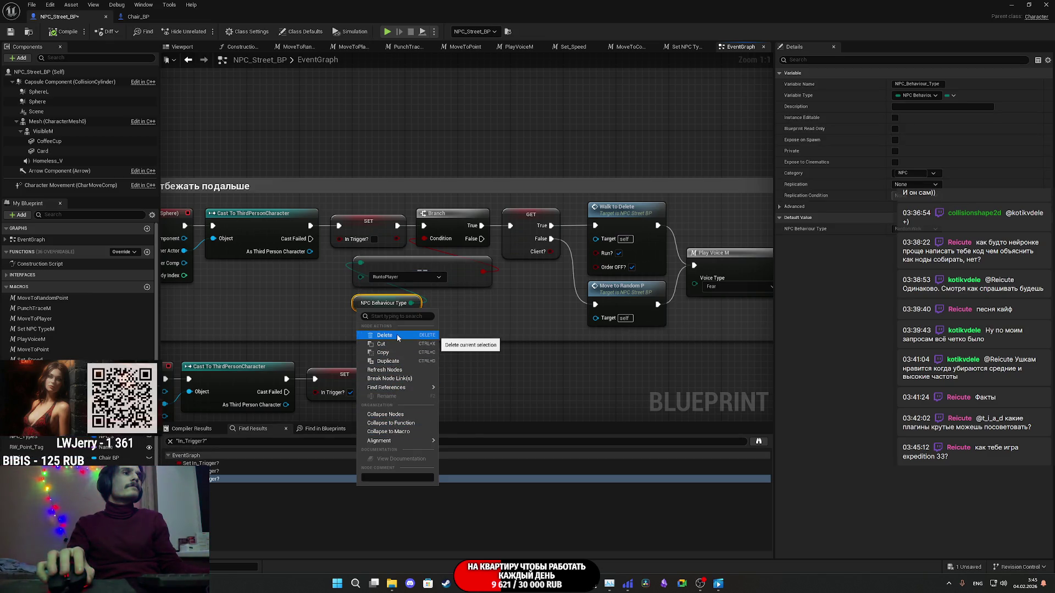
pyautogui.moveTo(397, 388)
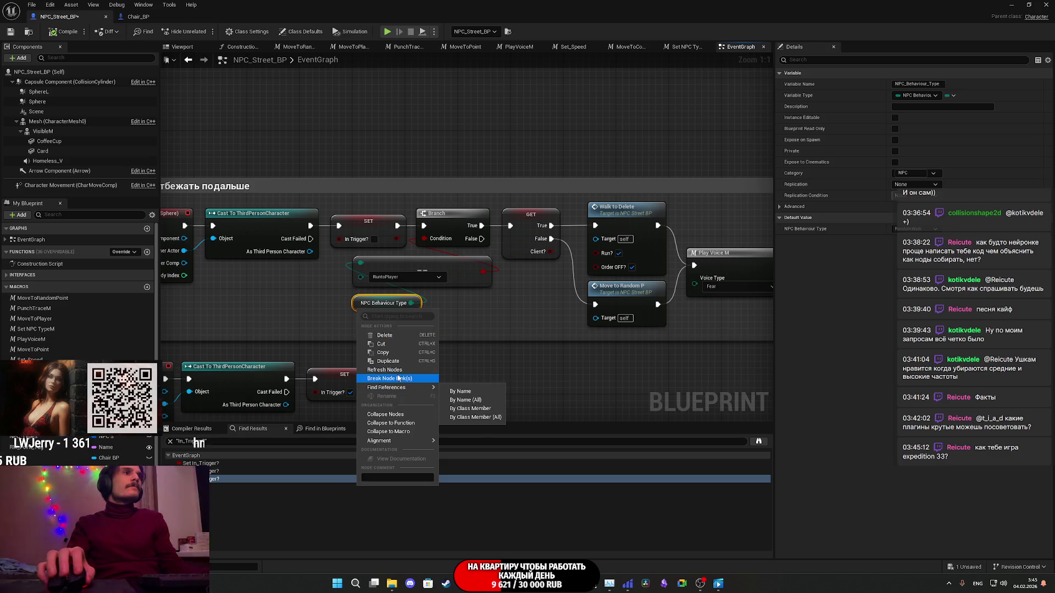
pyautogui.click(460, 391)
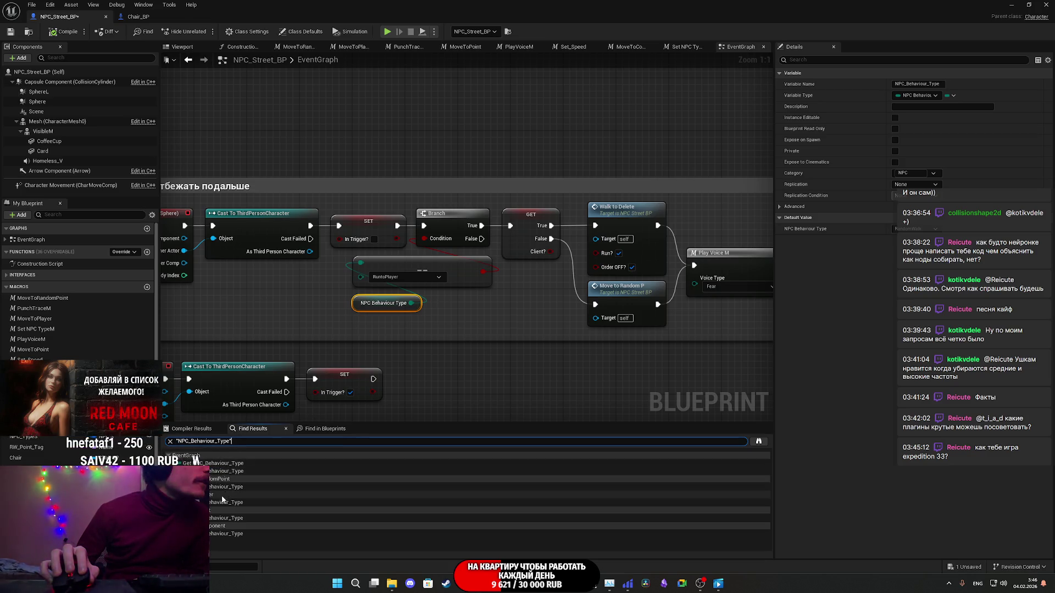
pyautogui.click(209, 465)
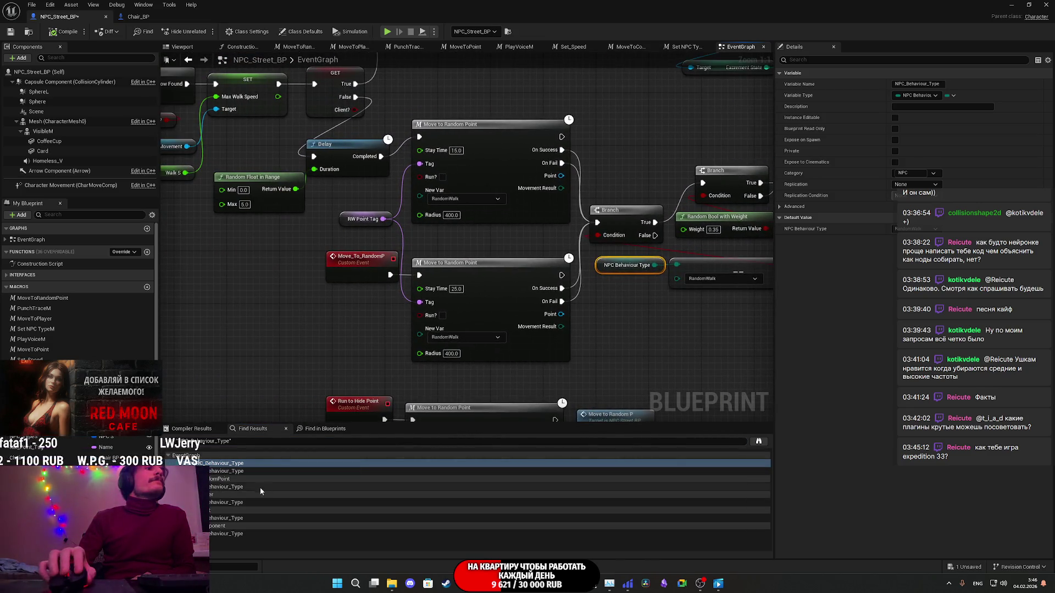
pyautogui.click(210, 472)
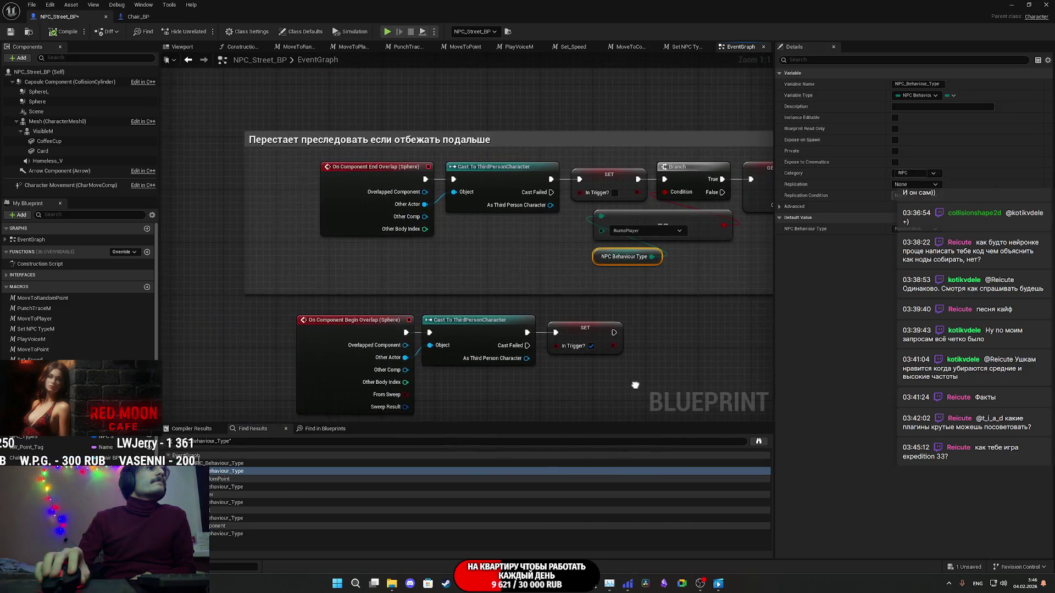
pyautogui.moveTo(635, 385); pyautogui.dragTo(291, 348)
pyautogui.scroll(-2, 291, 348)
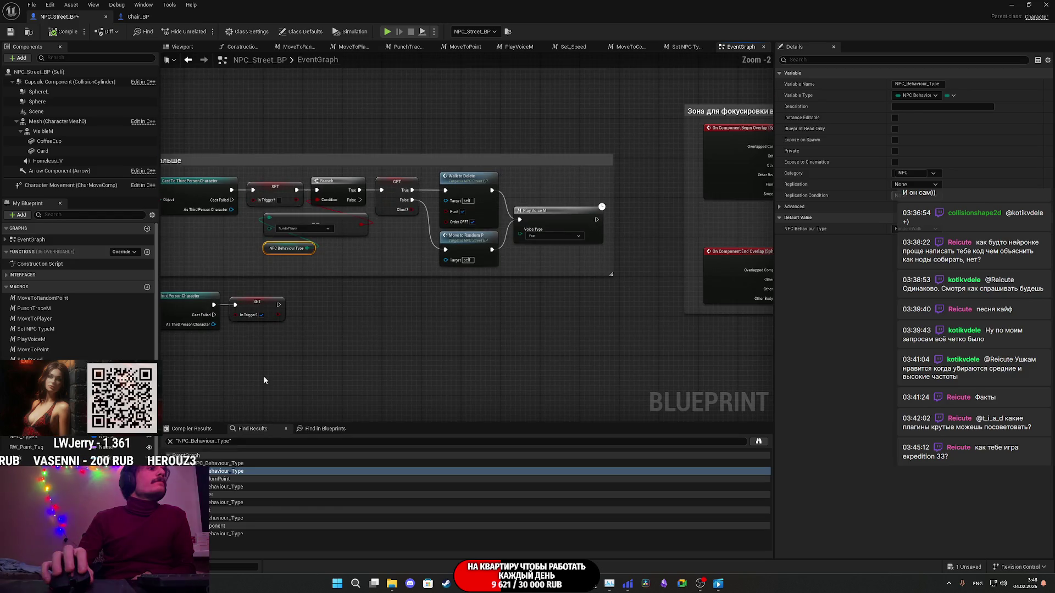
pyautogui.click(214, 489)
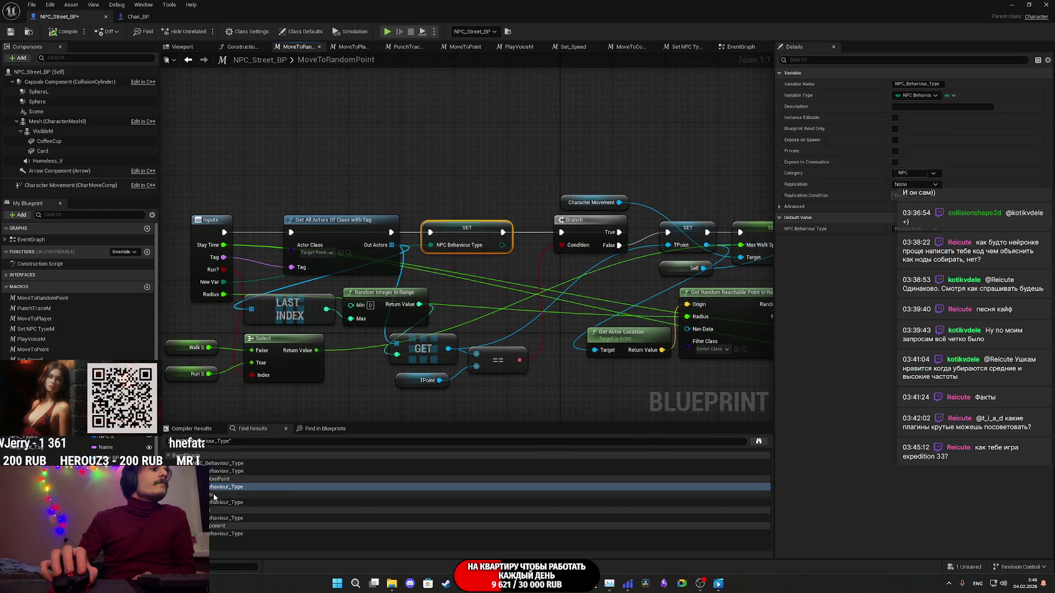
# Step: Inspect the SET NPC Behaviour Type nodes in MoveToPlayer, MoveToPoint and MoveToComponent, then return to EventGraph
pyautogui.click(218, 505)
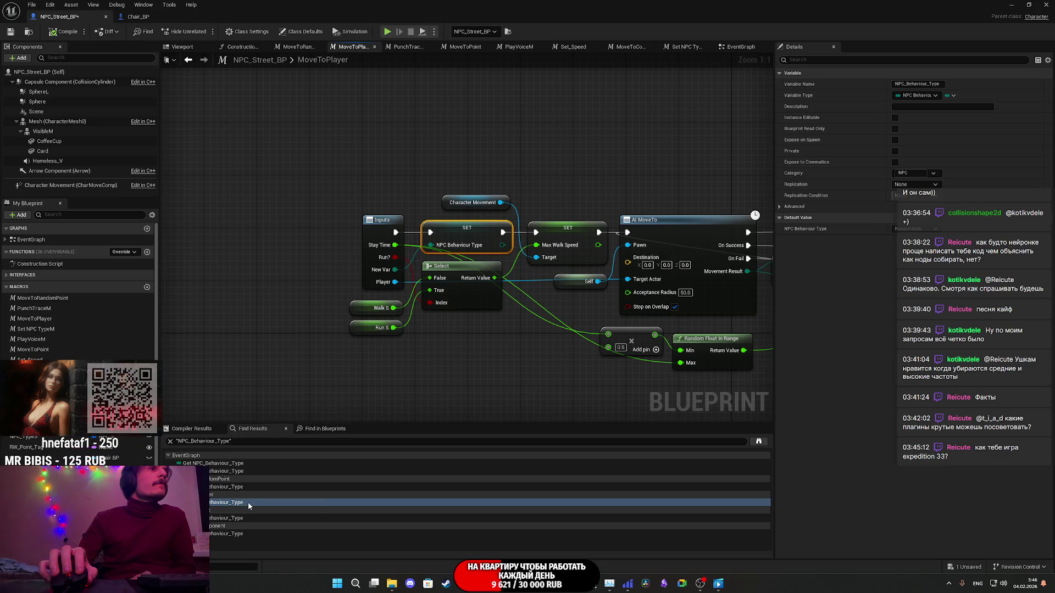
pyautogui.click(220, 520)
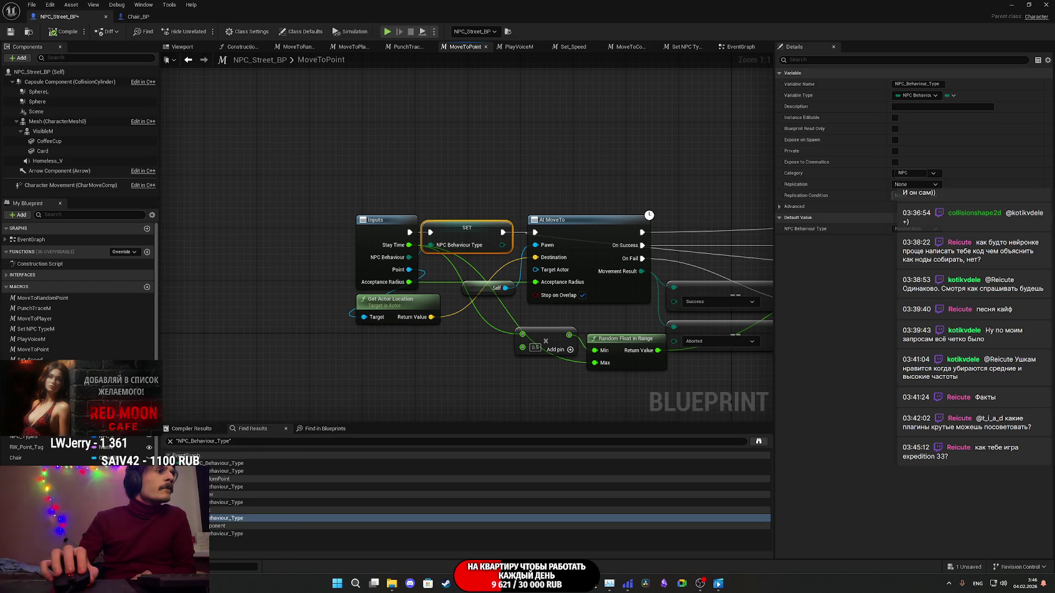
pyautogui.click(221, 534)
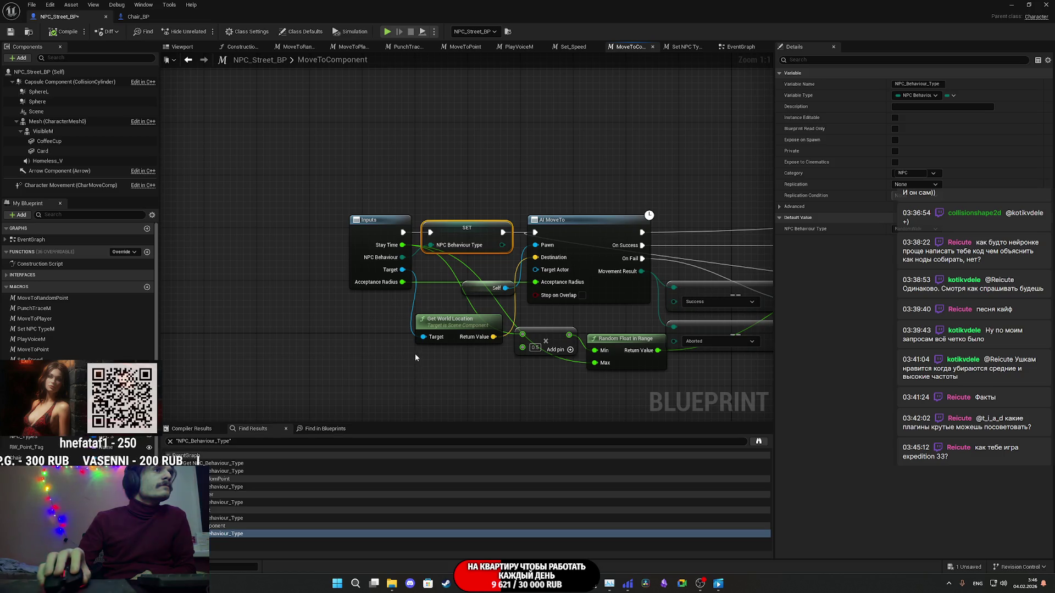
pyautogui.moveTo(453, 301); pyautogui.dragTo(402, 312)
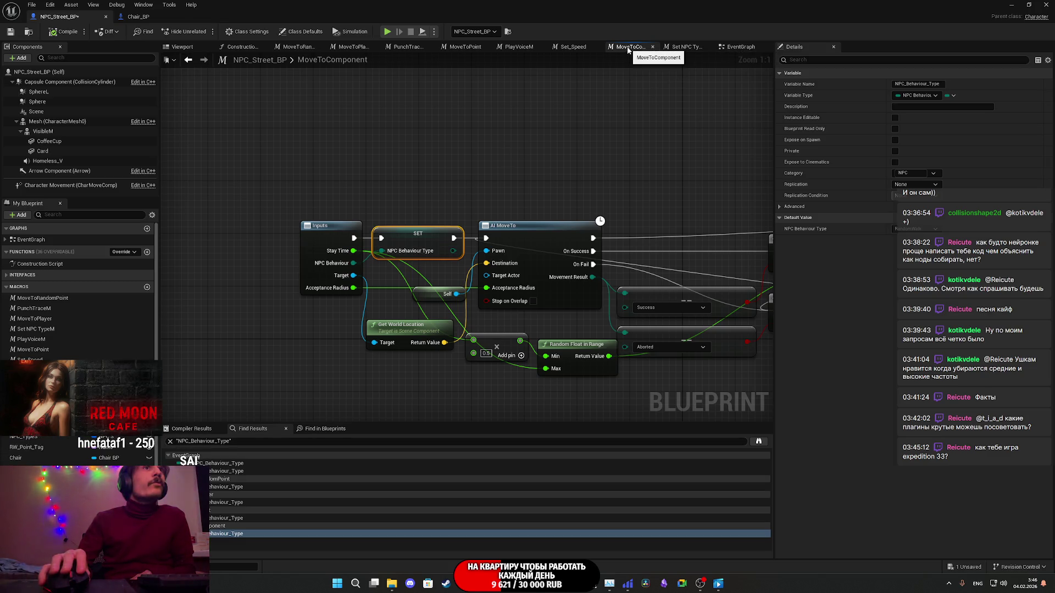
pyautogui.click(733, 47)
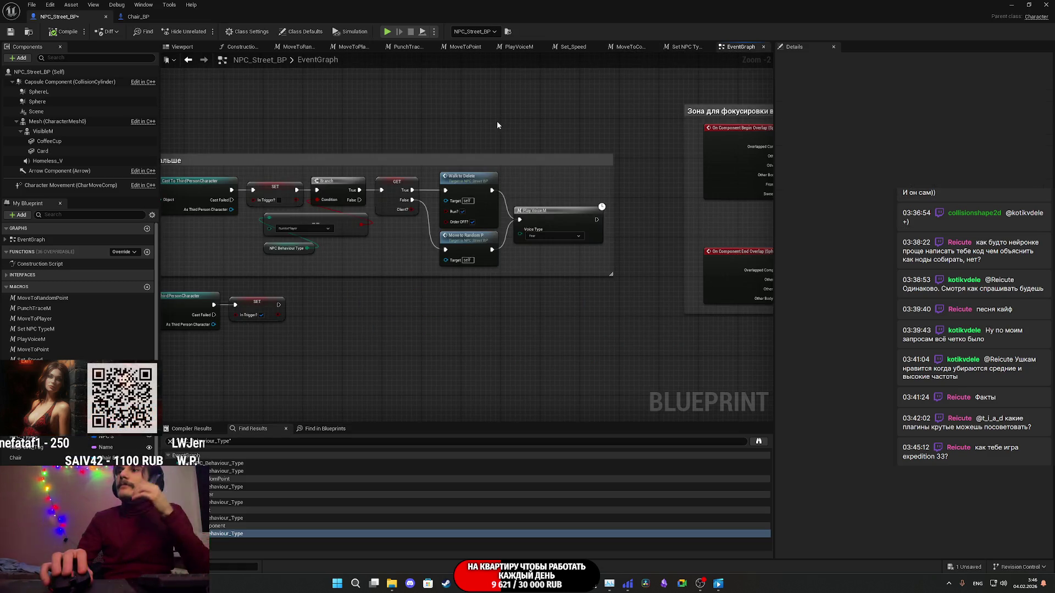
# Step: Find references to the MoveToComponent macro and jump to both of its usages
pyautogui.scroll(-3, 566, 340)
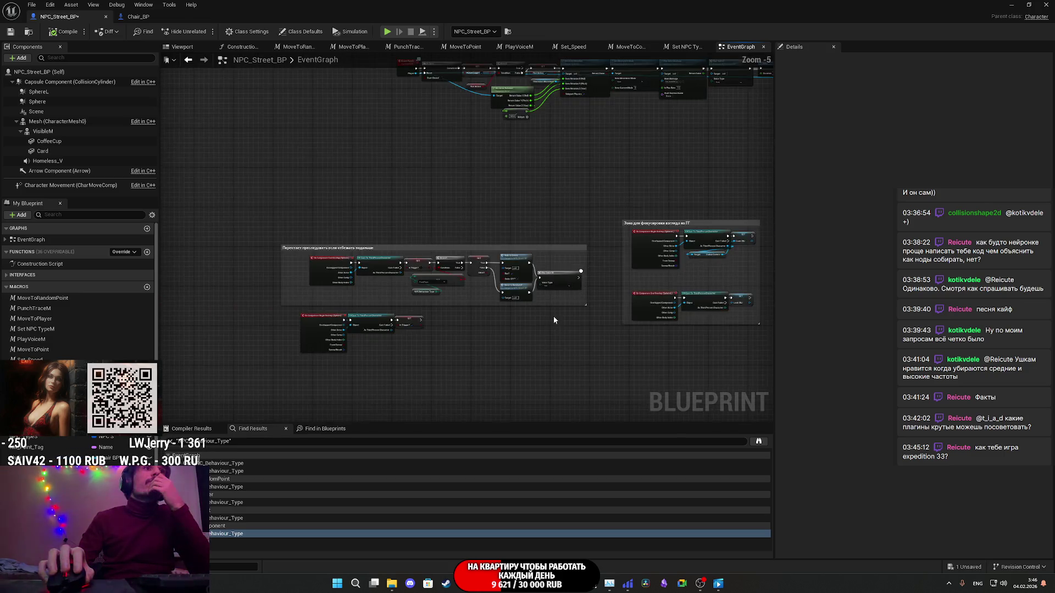
pyautogui.moveTo(335, 315); pyautogui.dragTo(327, 316)
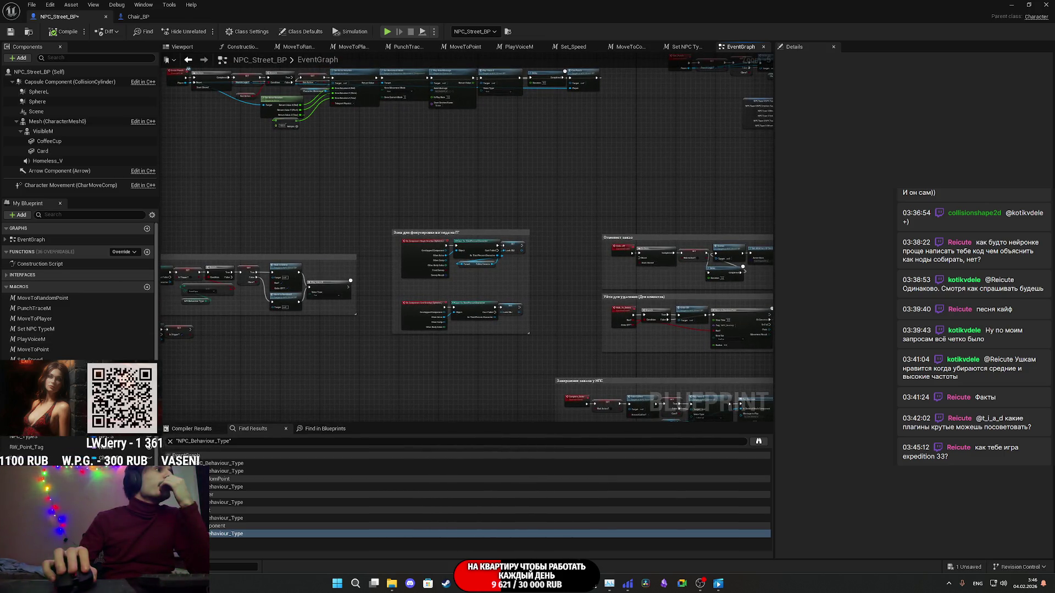
pyautogui.rightClick(62, 440)
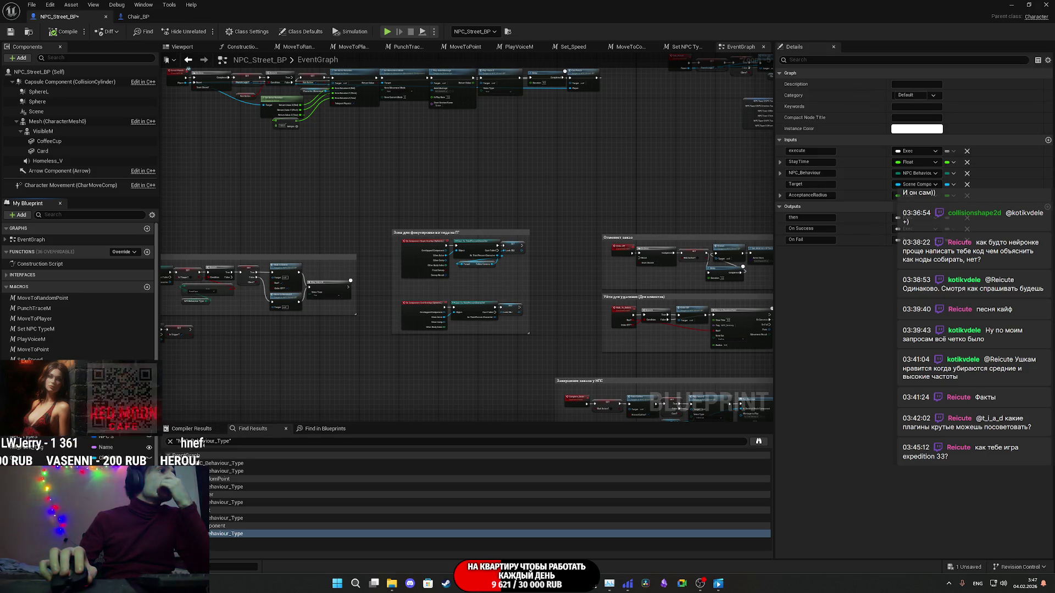
pyautogui.click(83, 434)
pyautogui.doubleClick(202, 463)
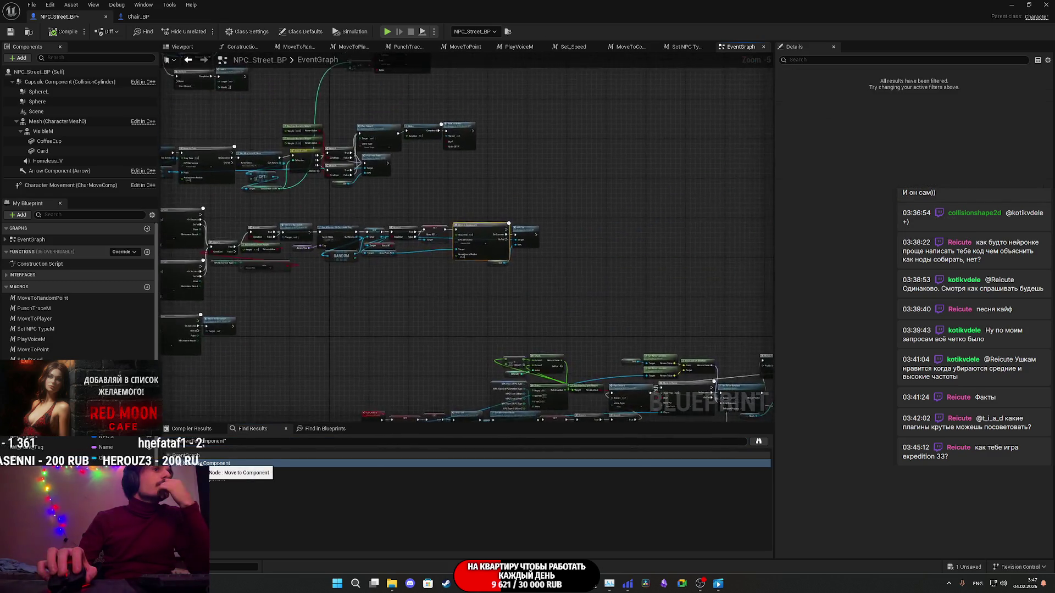
pyautogui.scroll(-4, 491, 334)
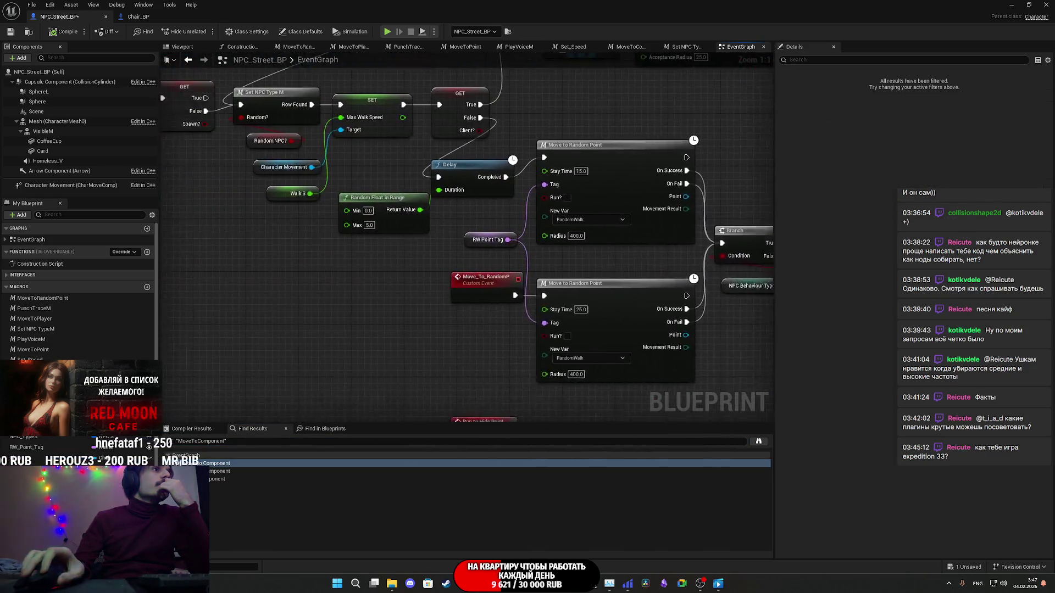
pyautogui.moveTo(490, 331)
pyautogui.mouseDown()
pyautogui.moveTo(385, 322)
pyautogui.moveTo(183, 259)
pyautogui.moveTo(164, 273)
pyautogui.mouseUp()
pyautogui.scroll(4, 446, 287)
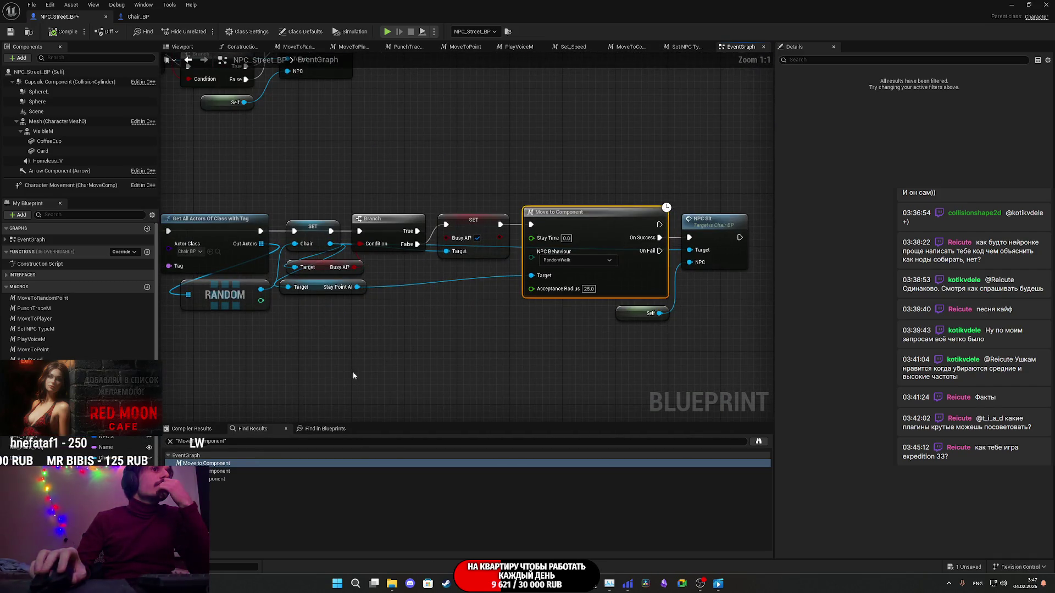
pyautogui.click(219, 471)
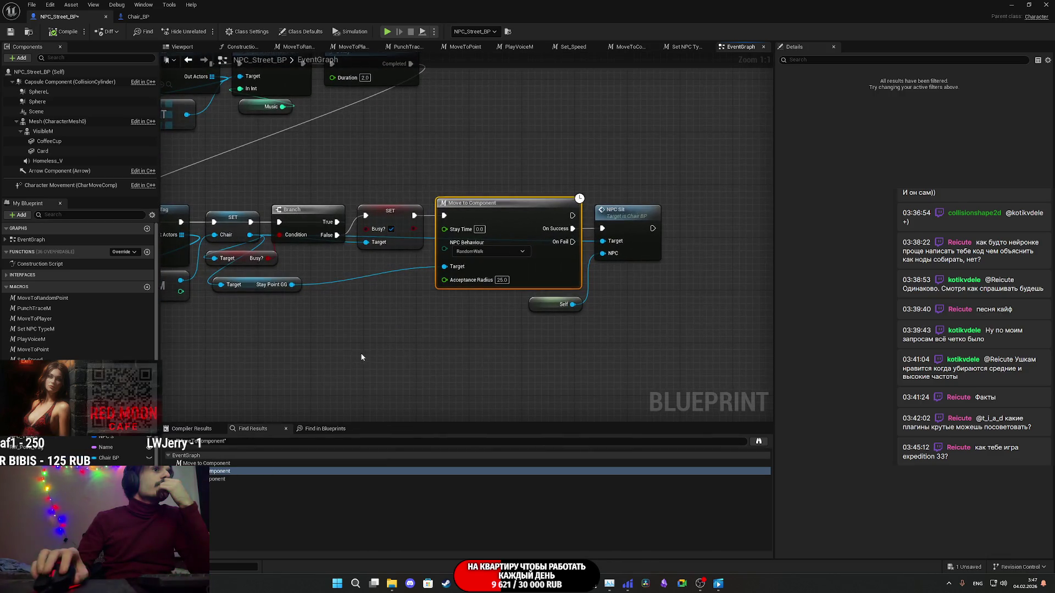
pyautogui.scroll(-6, 387, 338)
pyautogui.scroll(4, 239, 257)
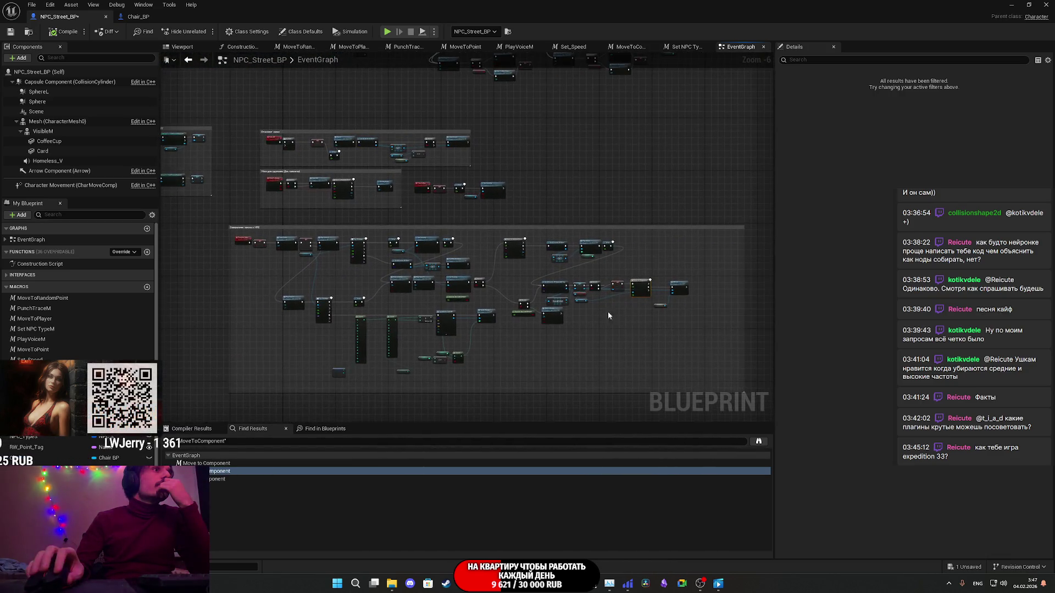
pyautogui.press('f')
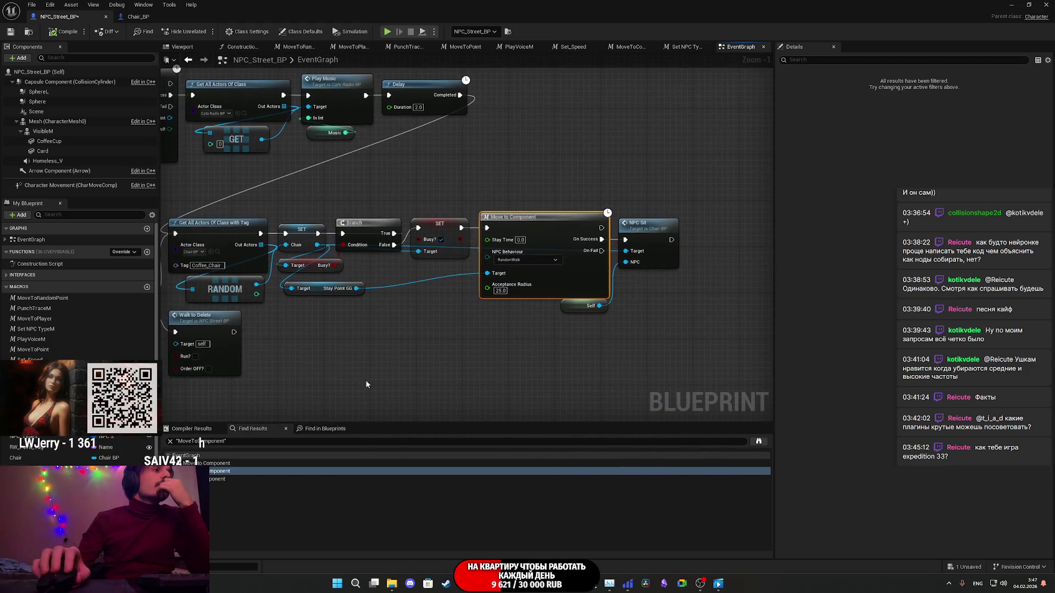
# Step: Inspect the MoveToComponent macro graph, then go back to the EventGraph's Branch section
pyautogui.click(225, 480)
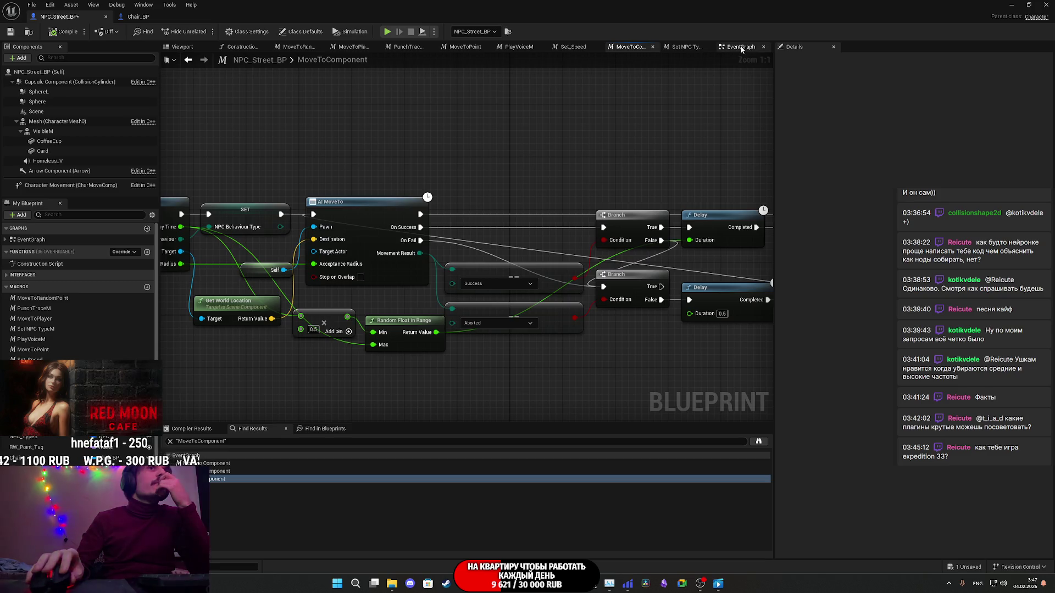
pyautogui.click(740, 47)
pyautogui.scroll(-5, 508, 188)
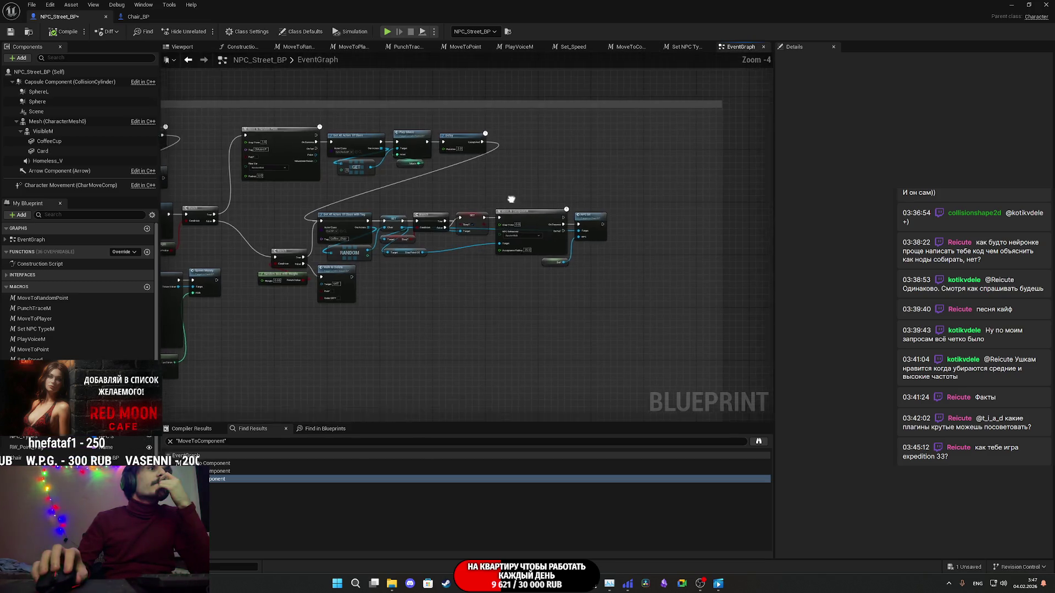
pyautogui.scroll(3, 598, 193)
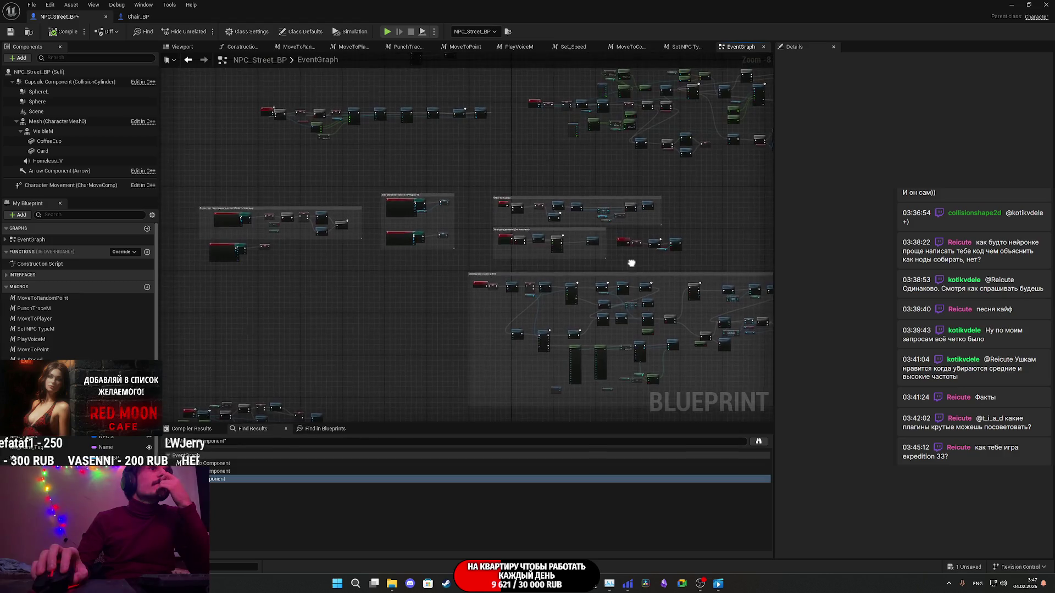
pyautogui.moveTo(513, 228)
pyautogui.mouseDown()
pyautogui.moveTo(537, 204)
pyautogui.moveTo(675, 216)
pyautogui.mouseUp()
pyautogui.scroll(8, 544, 186)
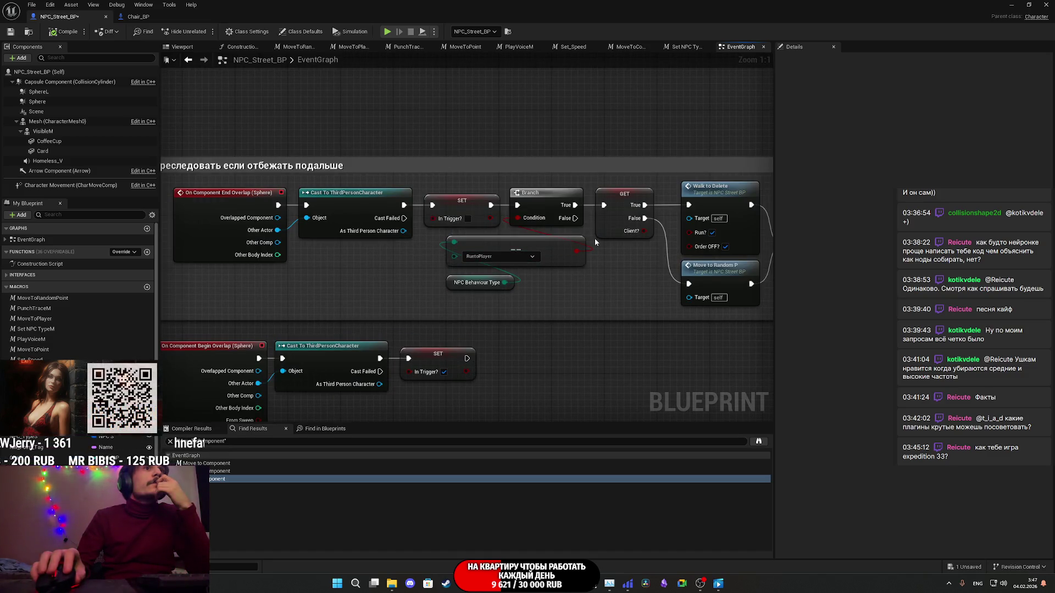
pyautogui.moveTo(595, 243); pyautogui.dragTo(435, 244)
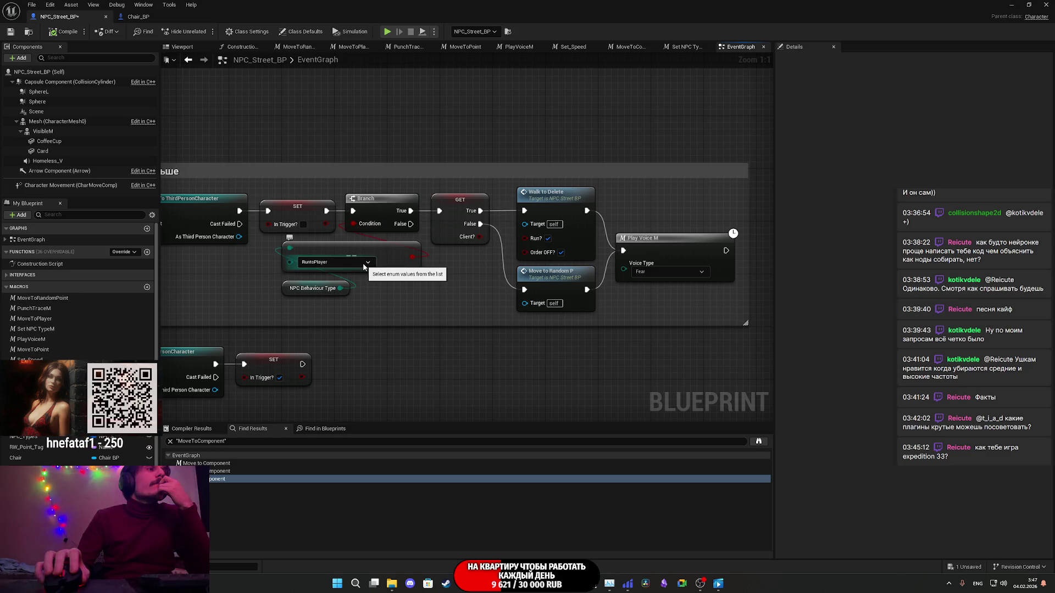
pyautogui.click(285, 290)
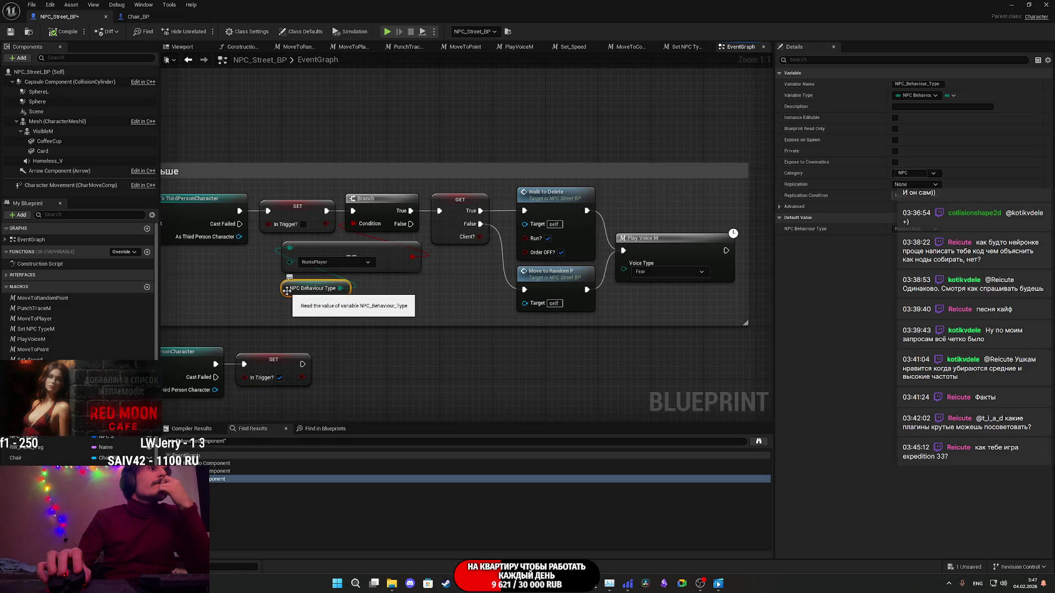
pyautogui.moveTo(356, 301)
pyautogui.mouseDown()
pyautogui.moveTo(388, 306)
pyautogui.moveTo(348, 324)
pyautogui.moveTo(442, 250)
pyautogui.mouseUp()
pyautogui.scroll(-8, 441, 250)
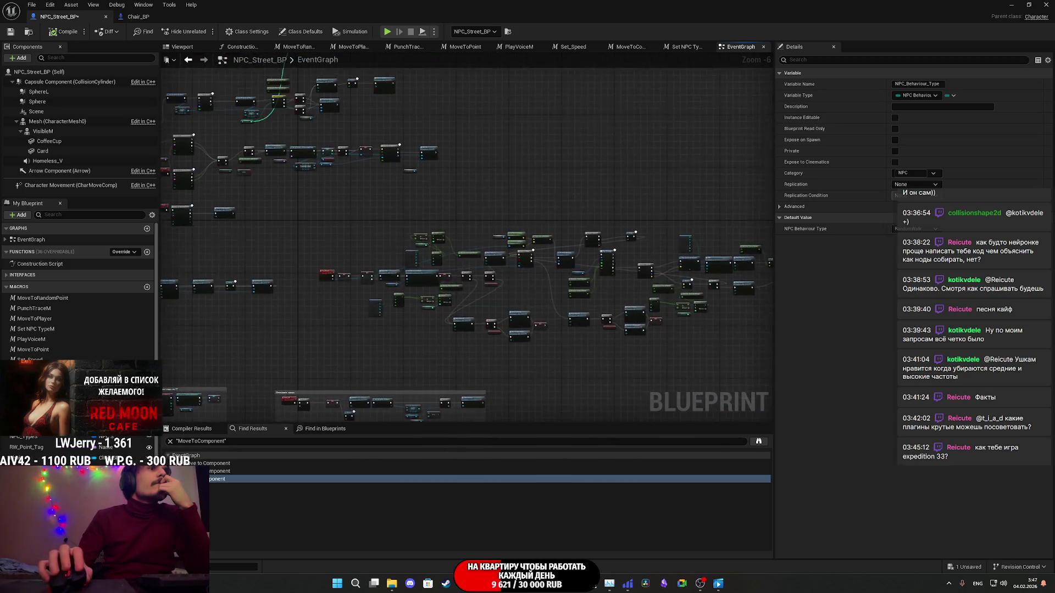
pyautogui.scroll(8, 338, 267)
pyautogui.moveTo(344, 278)
pyautogui.mouseDown()
pyautogui.moveTo(240, 256)
pyautogui.moveTo(294, 245)
pyautogui.moveTo(258, 272)
pyautogui.mouseUp()
pyautogui.moveTo(516, 214)
pyautogui.mouseDown()
pyautogui.moveTo(486, 227)
pyautogui.moveTo(352, 198)
pyautogui.mouseUp()
pyautogui.moveTo(611, 157); pyautogui.dragTo(553, 113)
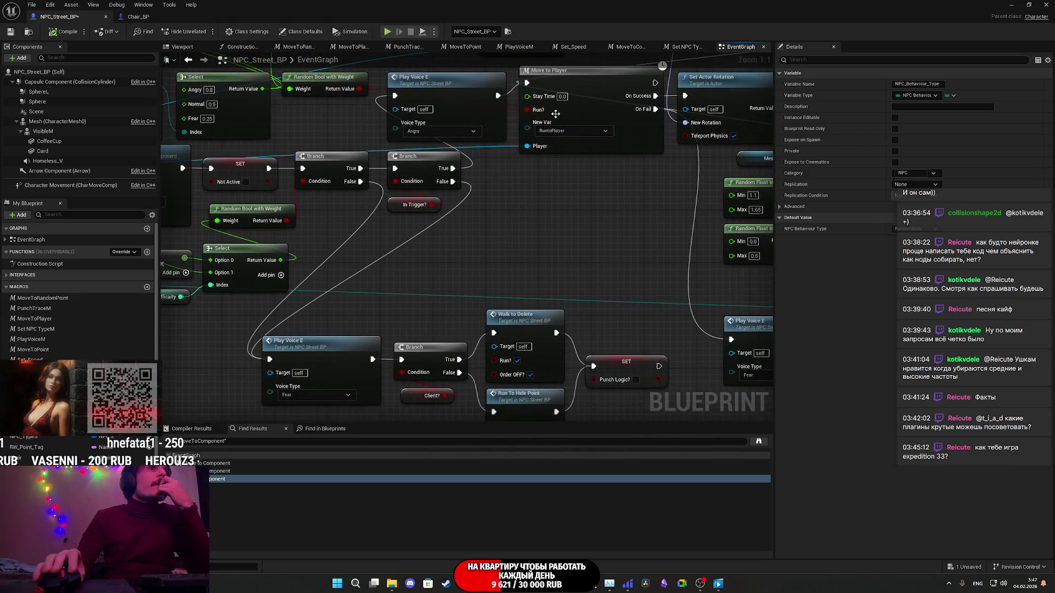
pyautogui.moveTo(568, 241)
pyautogui.mouseDown()
pyautogui.moveTo(513, 183)
pyautogui.moveTo(494, 291)
pyautogui.moveTo(365, 315)
pyautogui.moveTo(140, 326)
pyautogui.moveTo(125, 304)
pyautogui.moveTo(137, 275)
pyautogui.moveTo(151, 328)
pyautogui.moveTo(129, 301)
pyautogui.moveTo(76, 285)
pyautogui.mouseUp()
pyautogui.moveTo(467, 236)
pyautogui.mouseDown()
pyautogui.moveTo(407, 192)
pyautogui.moveTo(352, 220)
pyautogui.moveTo(329, 269)
pyautogui.moveTo(336, 283)
pyautogui.moveTo(258, 249)
pyautogui.moveTo(156, 250)
pyautogui.moveTo(145, 269)
pyautogui.moveTo(131, 261)
pyautogui.moveTo(208, 256)
pyautogui.moveTo(109, 260)
pyautogui.moveTo(230, 275)
pyautogui.moveTo(304, 303)
pyautogui.moveTo(323, 330)
pyautogui.moveTo(277, 342)
pyautogui.moveTo(10, 324)
pyautogui.mouseUp()
pyautogui.moveTo(714, 275)
pyautogui.mouseDown()
pyautogui.moveTo(176, 253)
pyautogui.moveTo(308, 307)
pyautogui.moveTo(322, 297)
pyautogui.moveTo(351, 308)
pyautogui.moveTo(89, 310)
pyautogui.mouseUp()
pyautogui.moveTo(467, 247)
pyautogui.mouseDown()
pyautogui.moveTo(157, 242)
pyautogui.moveTo(175, 253)
pyautogui.moveTo(161, 251)
pyautogui.mouseUp()
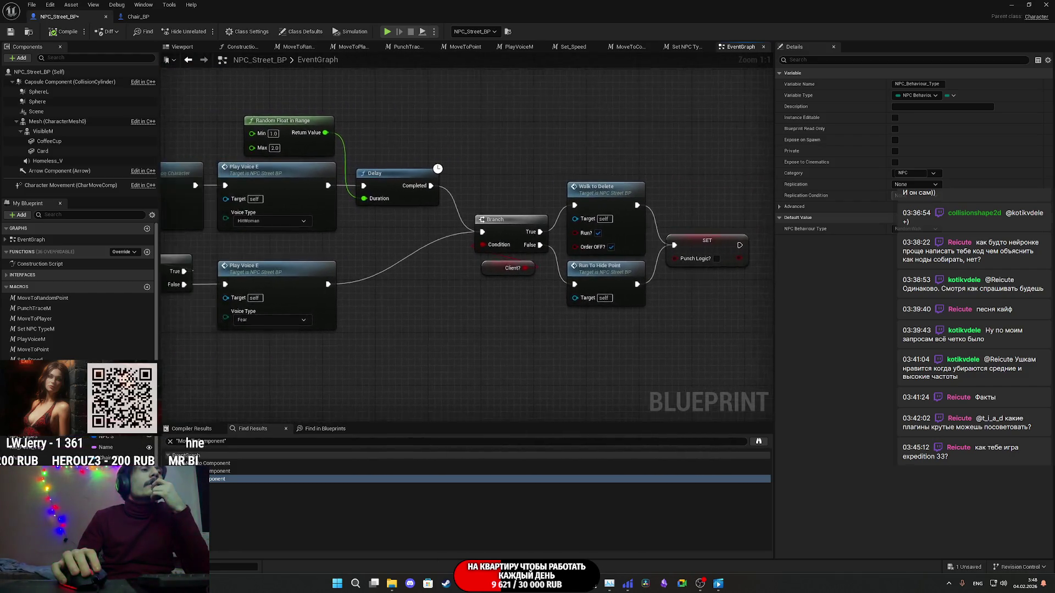
pyautogui.scroll(-2, 420, 384)
pyautogui.scroll(-3, 421, 383)
pyautogui.moveTo(420, 383)
pyautogui.mouseDown()
pyautogui.moveTo(406, 362)
pyautogui.moveTo(454, 306)
pyautogui.mouseUp()
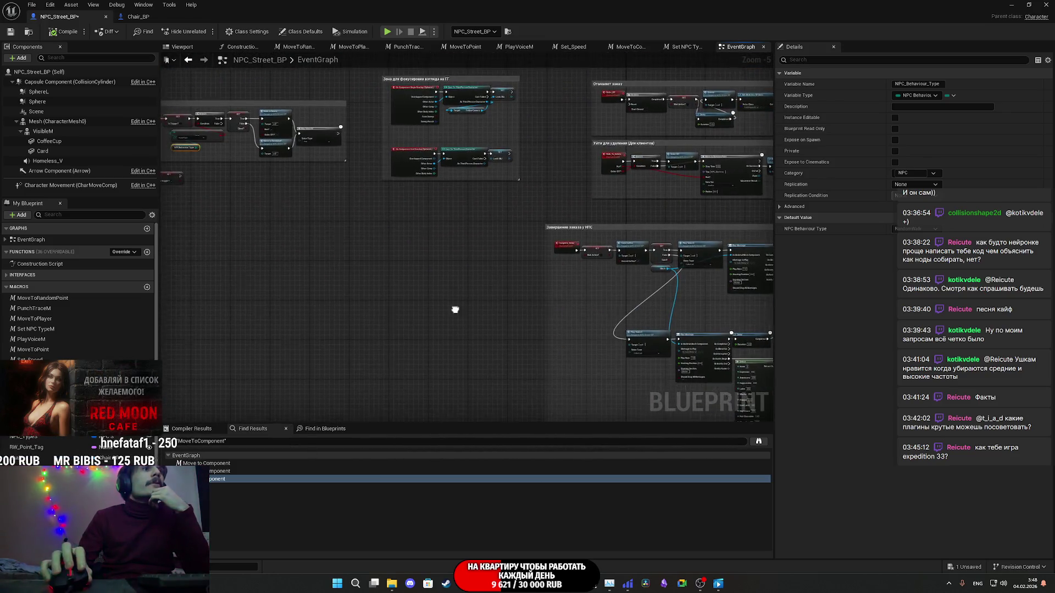
# Step: Review the overlap Branch and voice nodes in the EventGraph, then minimize the Blueprint editor
pyautogui.scroll(-3, 448, 291)
pyautogui.scroll(2, 445, 278)
pyautogui.scroll(5, 445, 278)
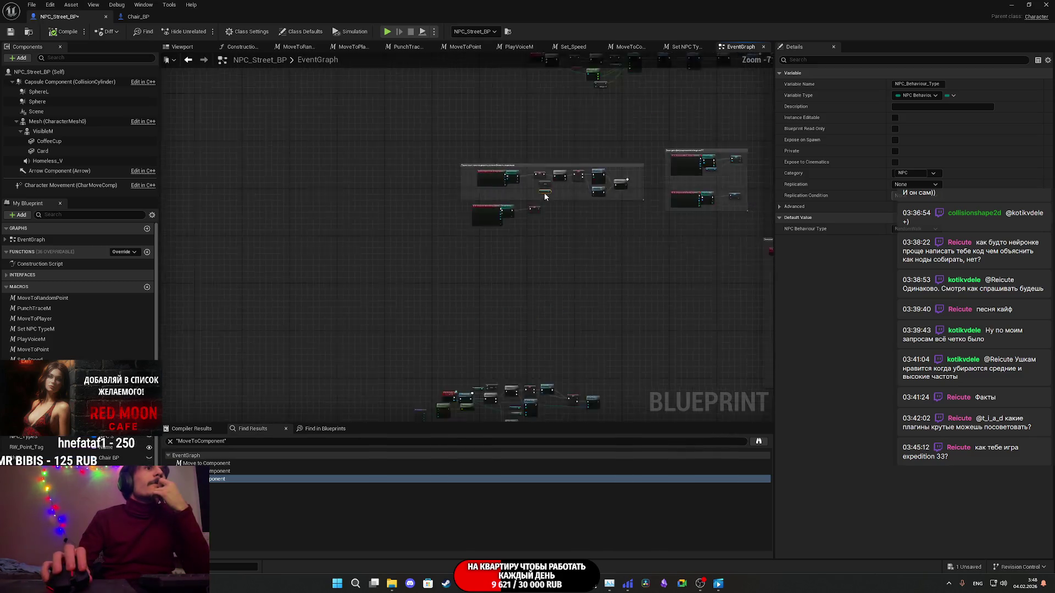
pyautogui.moveTo(491, 313); pyautogui.dragTo(465, 334)
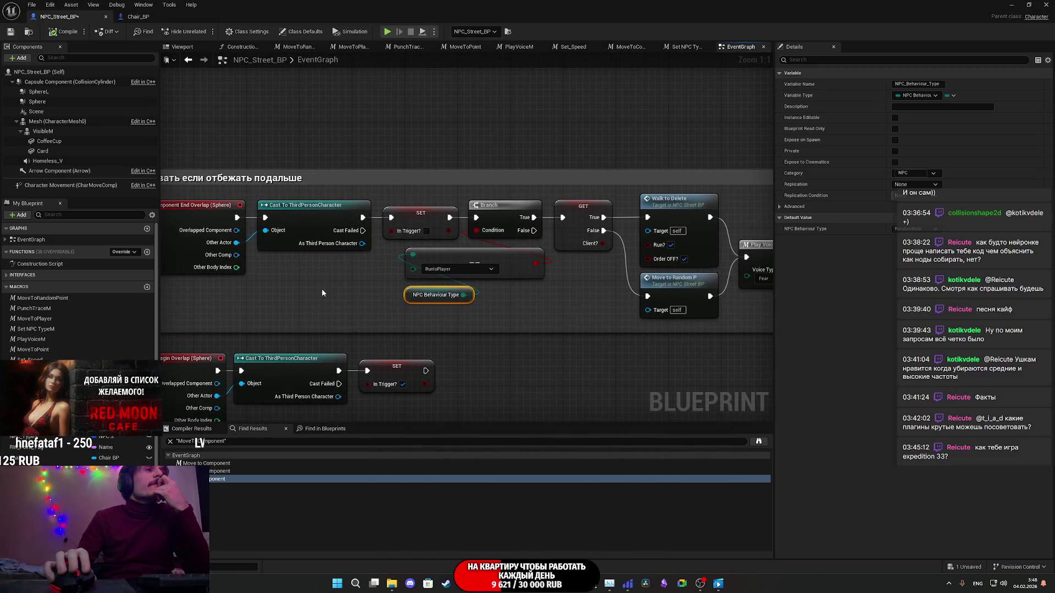
pyautogui.moveTo(376, 265); pyautogui.dragTo(326, 312)
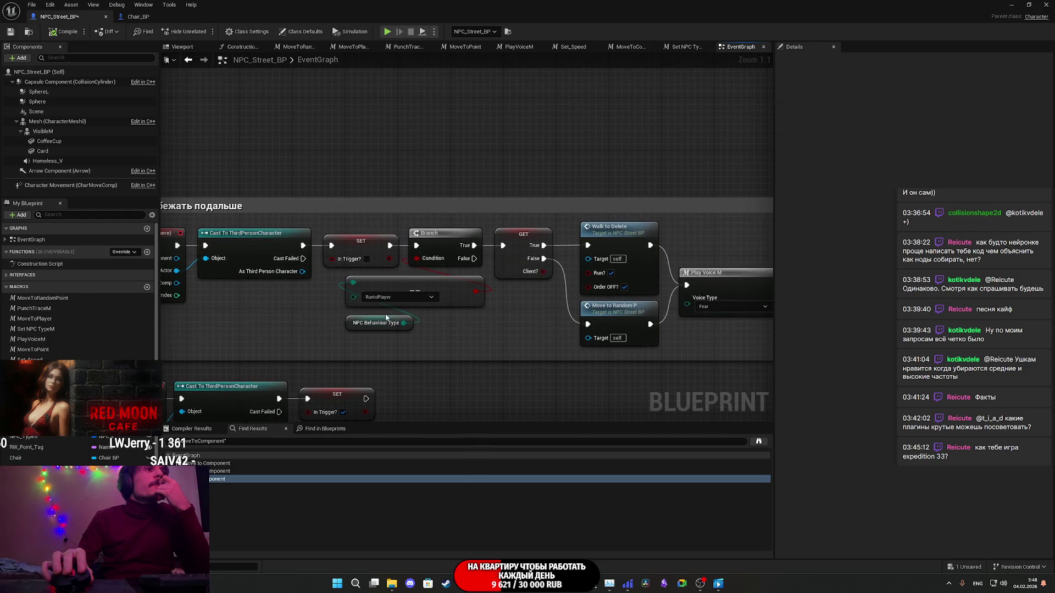
pyautogui.moveTo(444, 326)
pyautogui.mouseDown()
pyautogui.moveTo(510, 296)
pyautogui.moveTo(498, 297)
pyautogui.mouseUp()
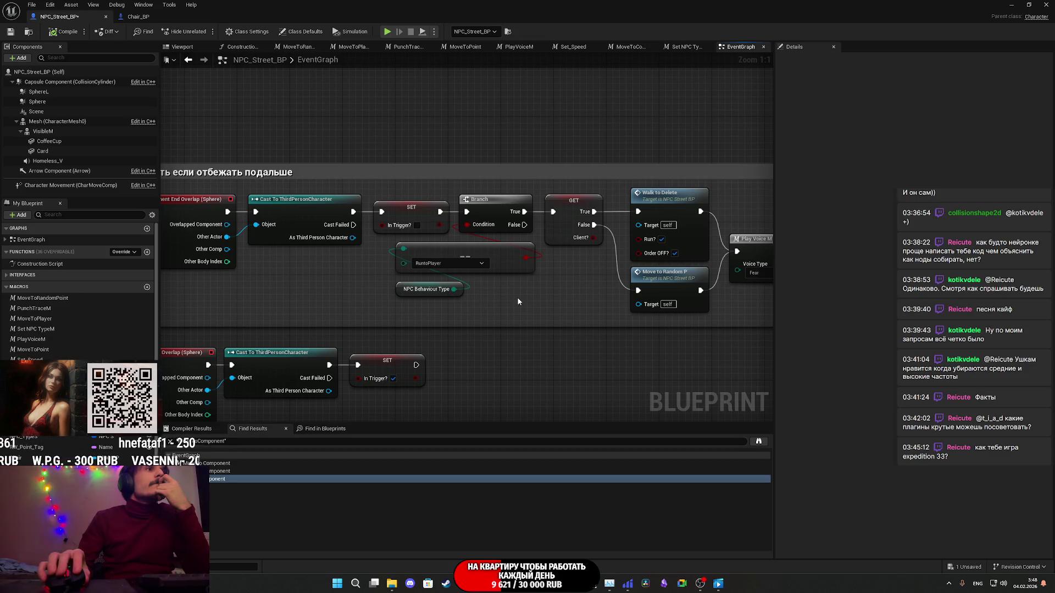
pyautogui.moveTo(518, 301); pyautogui.dragTo(436, 312)
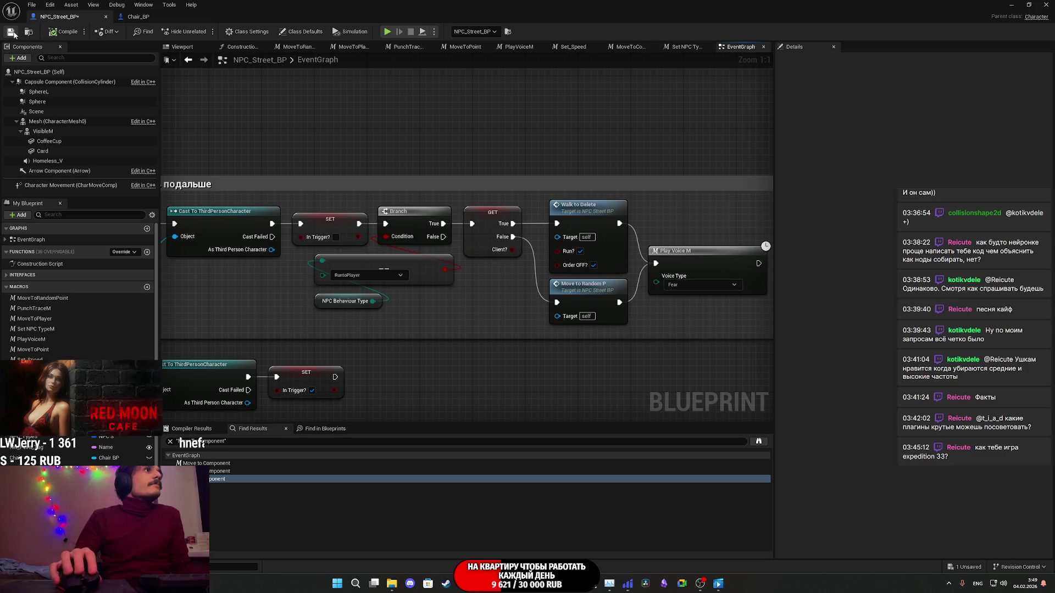
pyautogui.click(1012, 4)
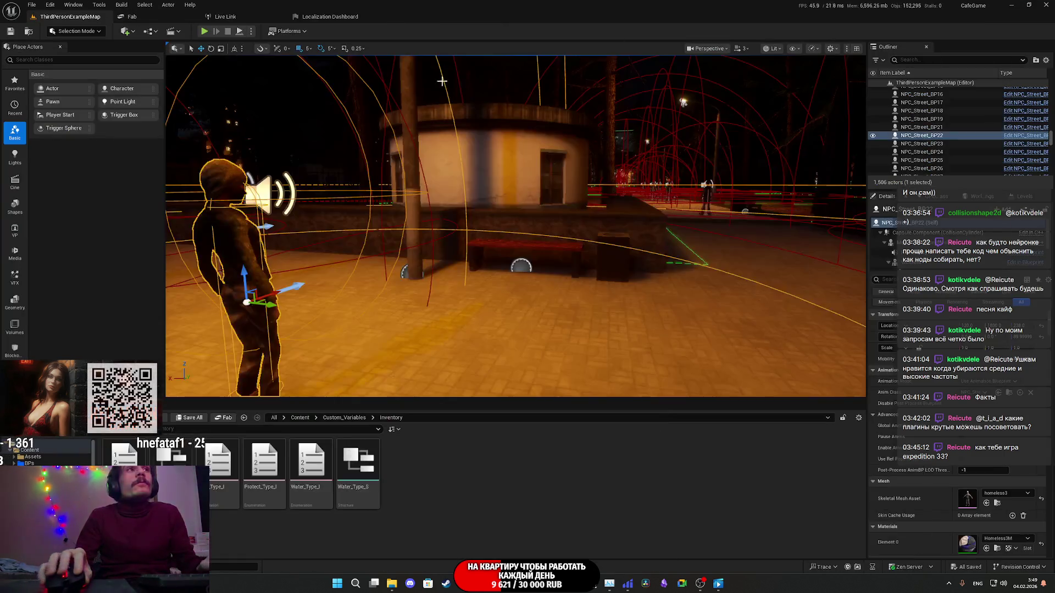
# Step: Play the street level fullscreen, walk up to the NPC by the kiosk, then stop
pyautogui.click(203, 30)
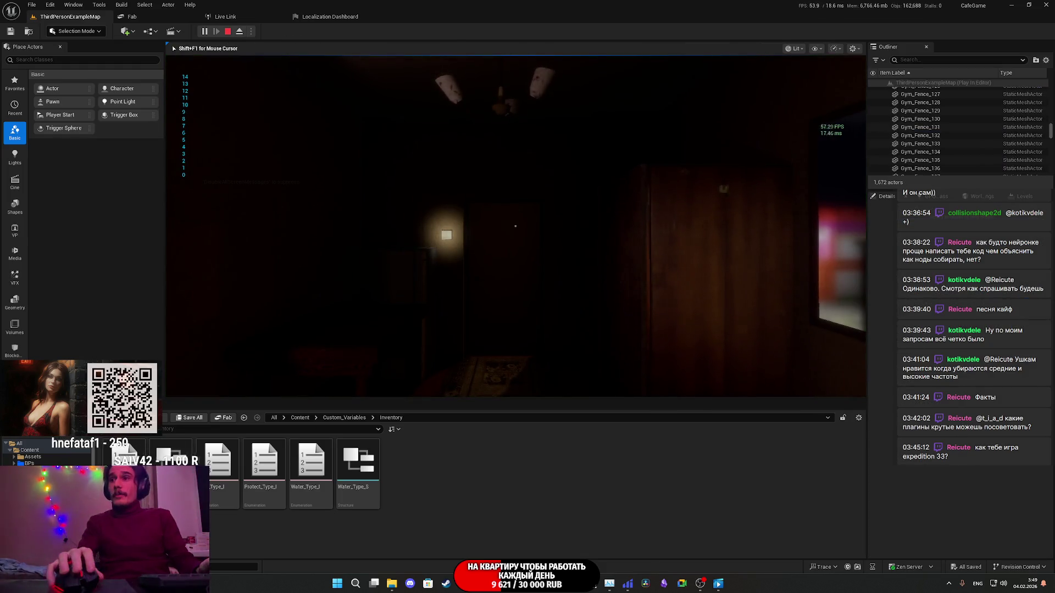
pyautogui.press('F11')
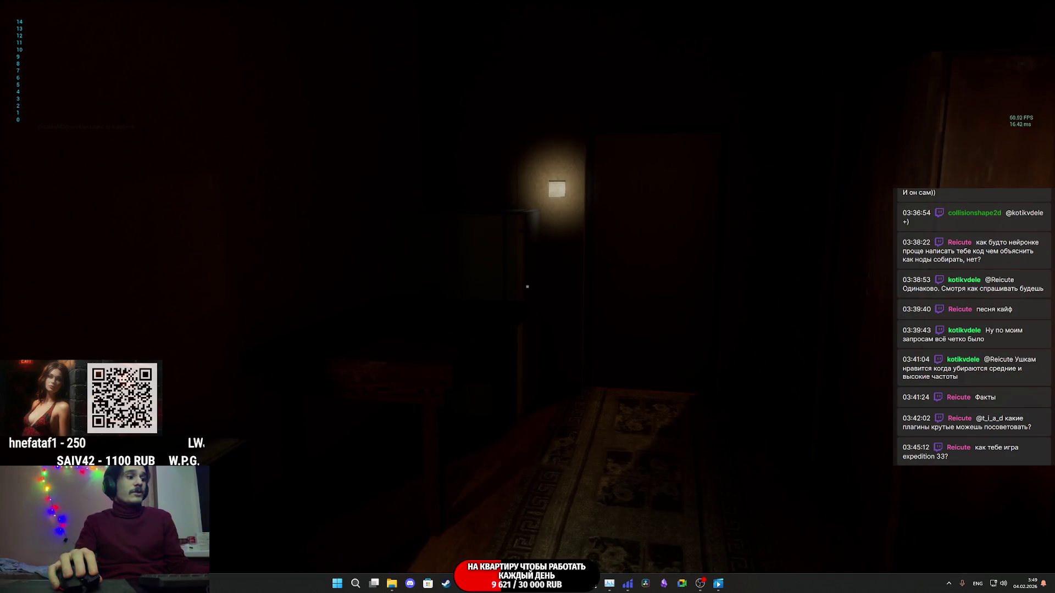
pyautogui.press('w')
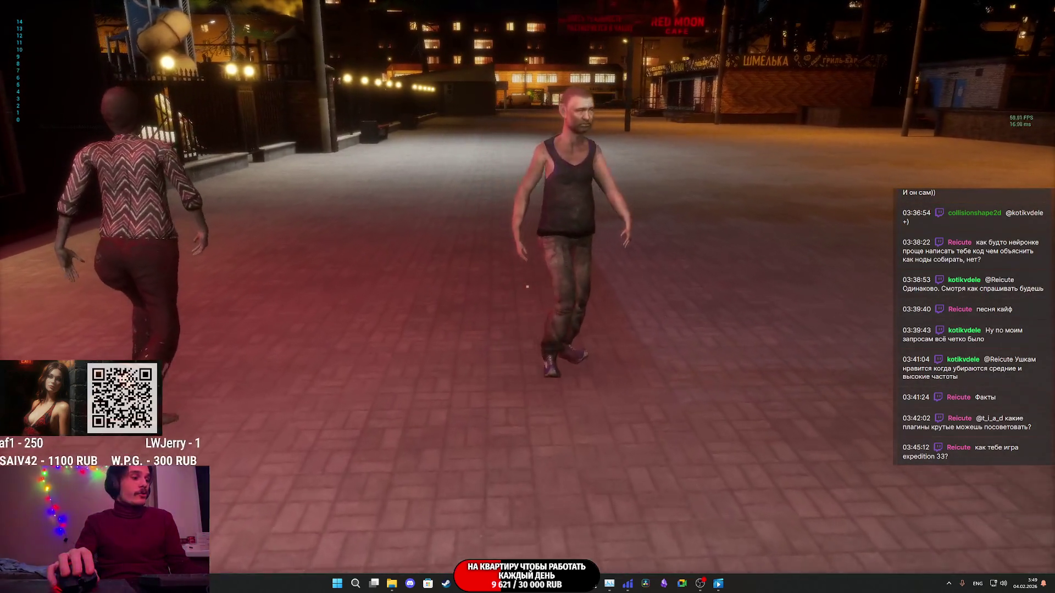
pyautogui.press('w')
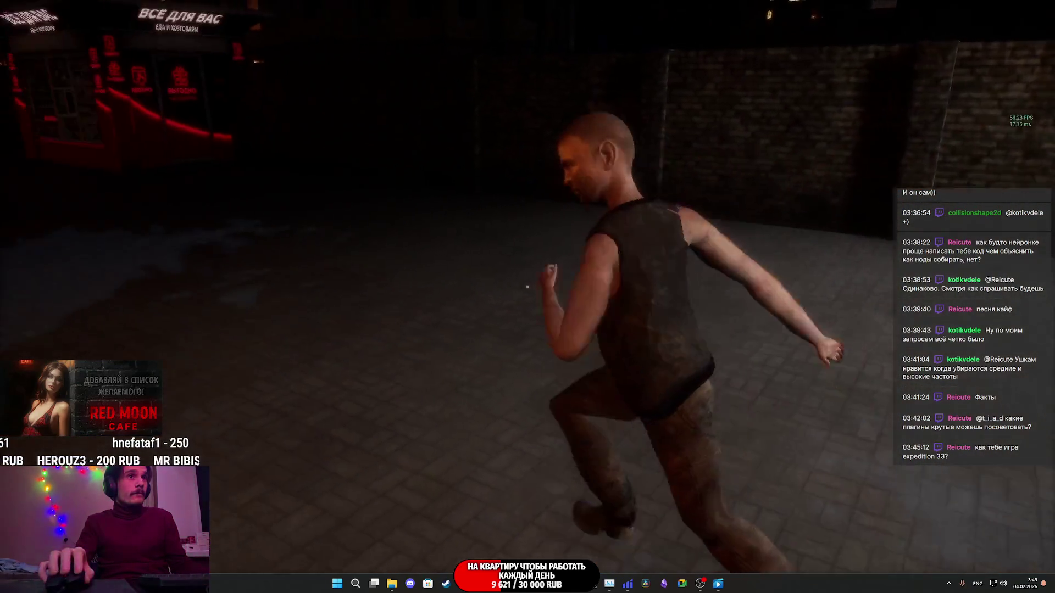
pyautogui.press('g')
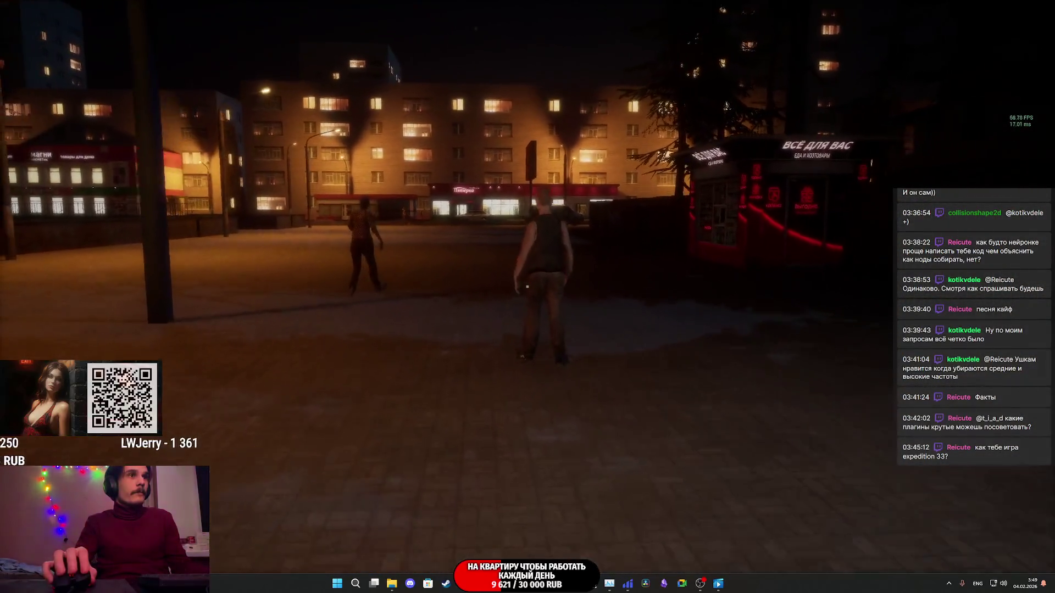
pyautogui.press('w')
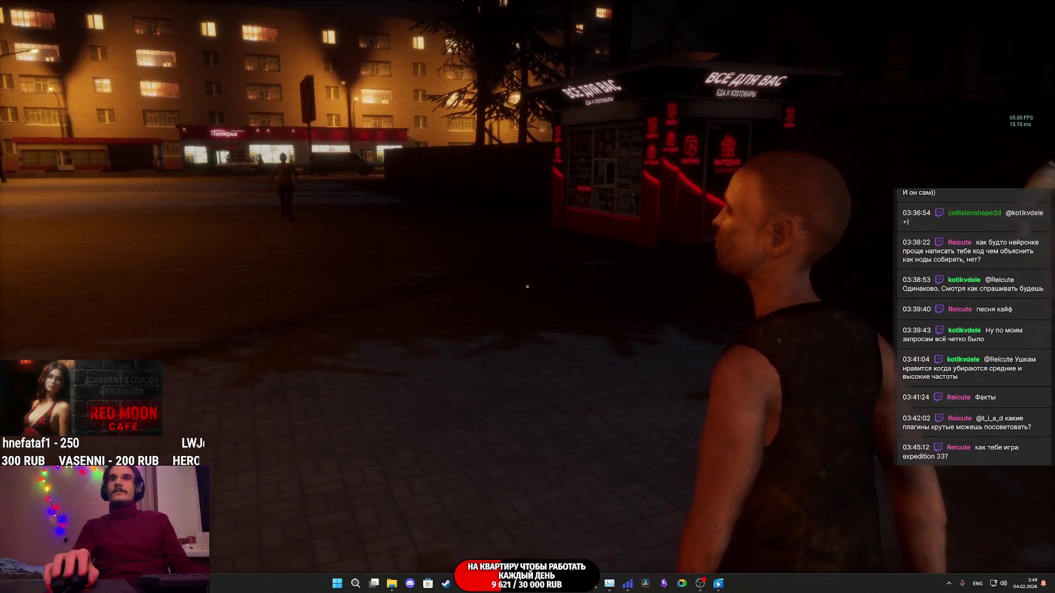
pyautogui.press('Escape')
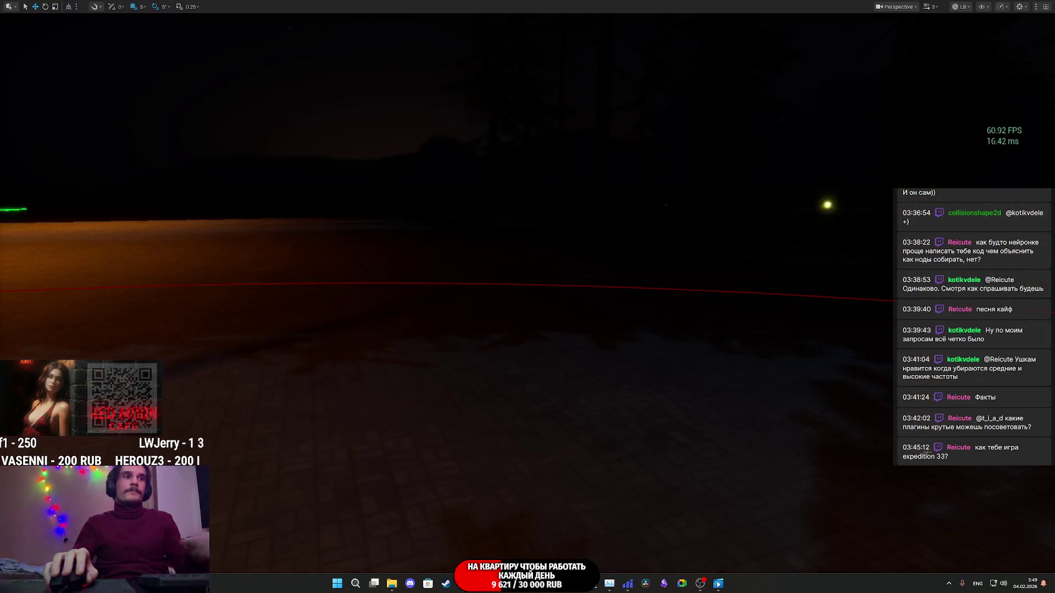
# Step: Bring back the NPC_Street_BP Blueprint editor and survey the event graph's node clusters
pyautogui.click(542, 546)
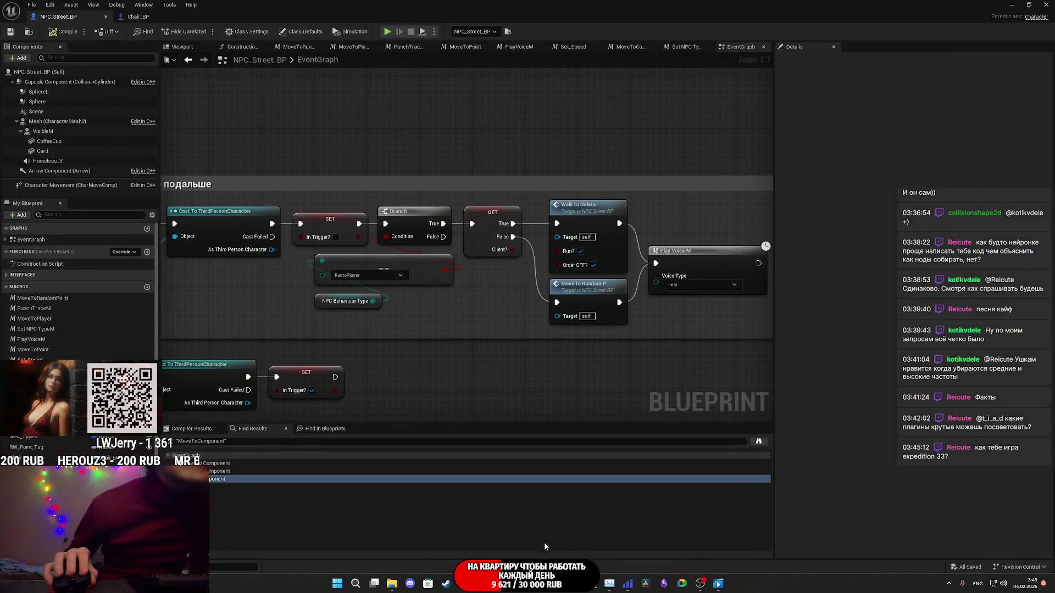
pyautogui.scroll(-5, 547, 392)
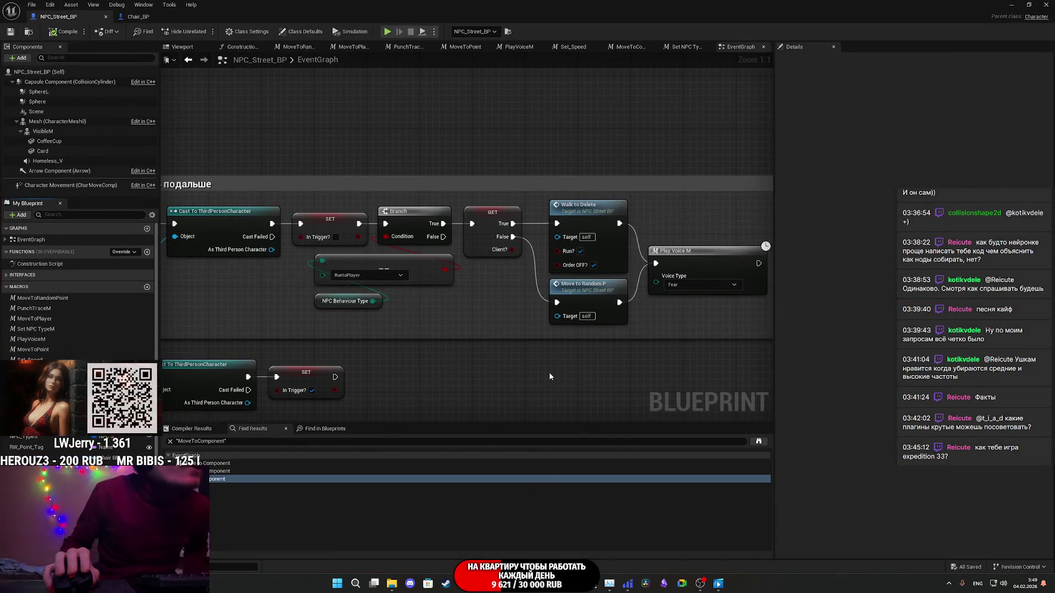
pyautogui.scroll(5, 493, 347)
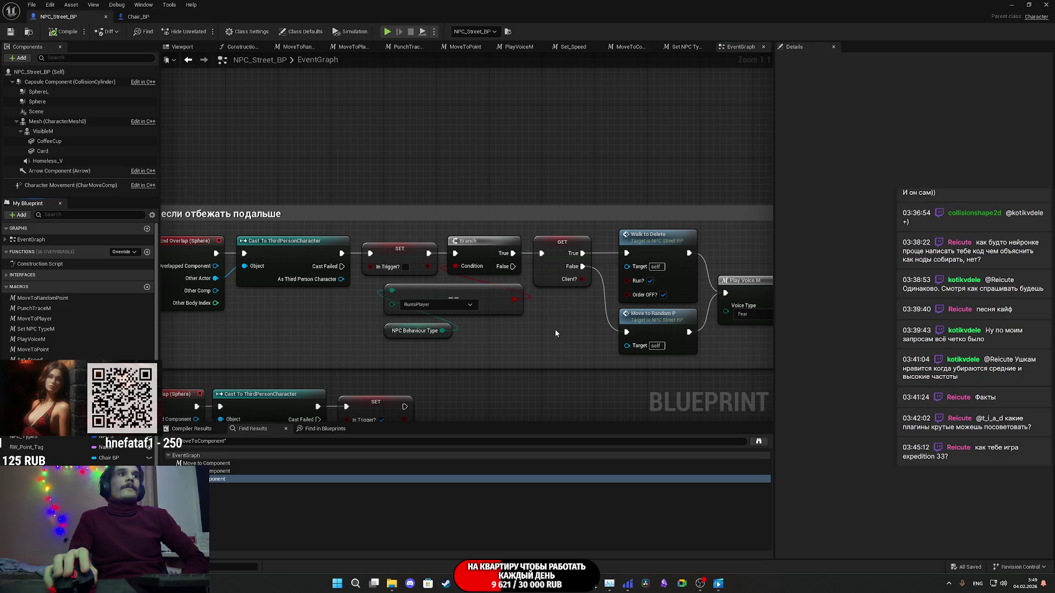
pyautogui.moveTo(555, 332); pyautogui.dragTo(480, 325)
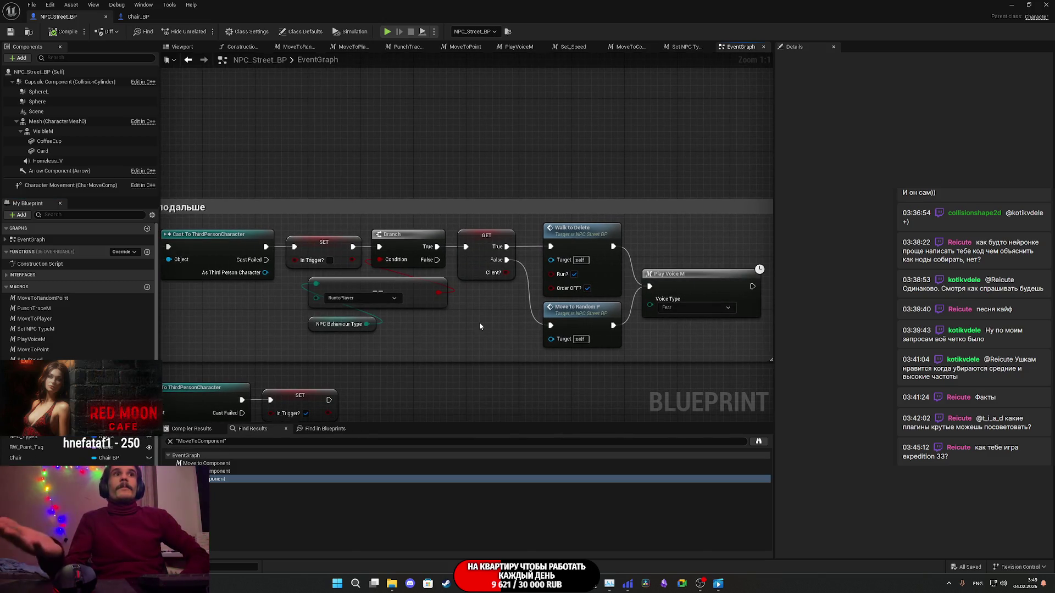
pyautogui.scroll(-8, 697, 285)
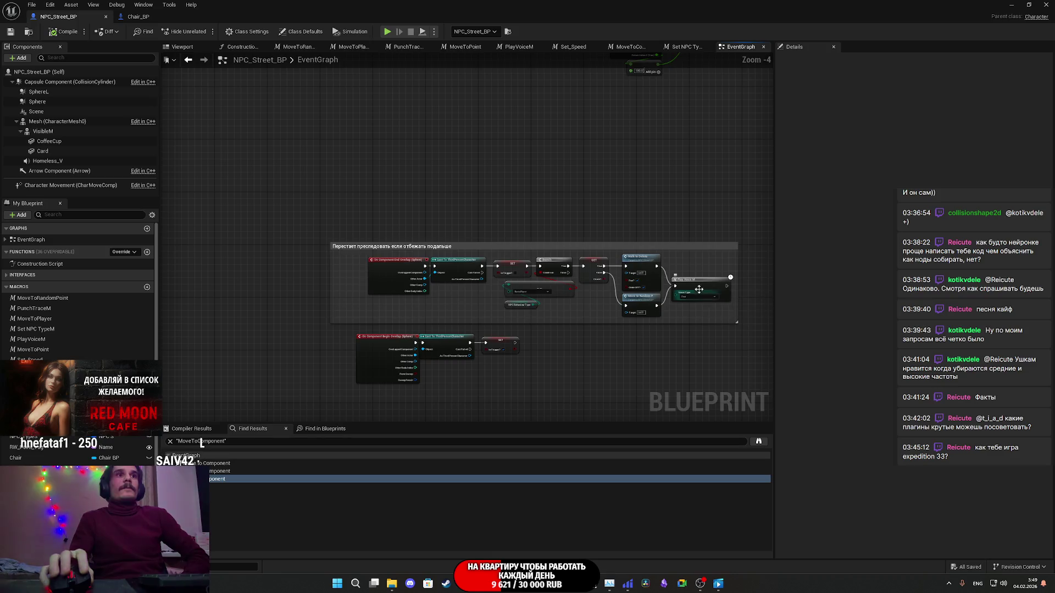
pyautogui.moveTo(698, 286)
pyautogui.mouseDown()
pyautogui.moveTo(453, 354)
pyautogui.moveTo(528, 209)
pyautogui.moveTo(347, 389)
pyautogui.moveTo(690, 209)
pyautogui.mouseUp()
pyautogui.scroll(-5, 686, 255)
pyautogui.moveTo(574, 238)
pyautogui.mouseDown()
pyautogui.moveTo(430, 290)
pyautogui.moveTo(623, 364)
pyautogui.moveTo(629, 377)
pyautogui.moveTo(644, 332)
pyautogui.mouseUp()
pyautogui.scroll(10, 430, 290)
pyautogui.moveTo(173, 234)
pyautogui.mouseDown()
pyautogui.moveTo(328, 266)
pyautogui.moveTo(123, 256)
pyautogui.moveTo(171, 291)
pyautogui.moveTo(291, 335)
pyautogui.moveTo(453, 287)
pyautogui.moveTo(254, 285)
pyautogui.mouseUp()
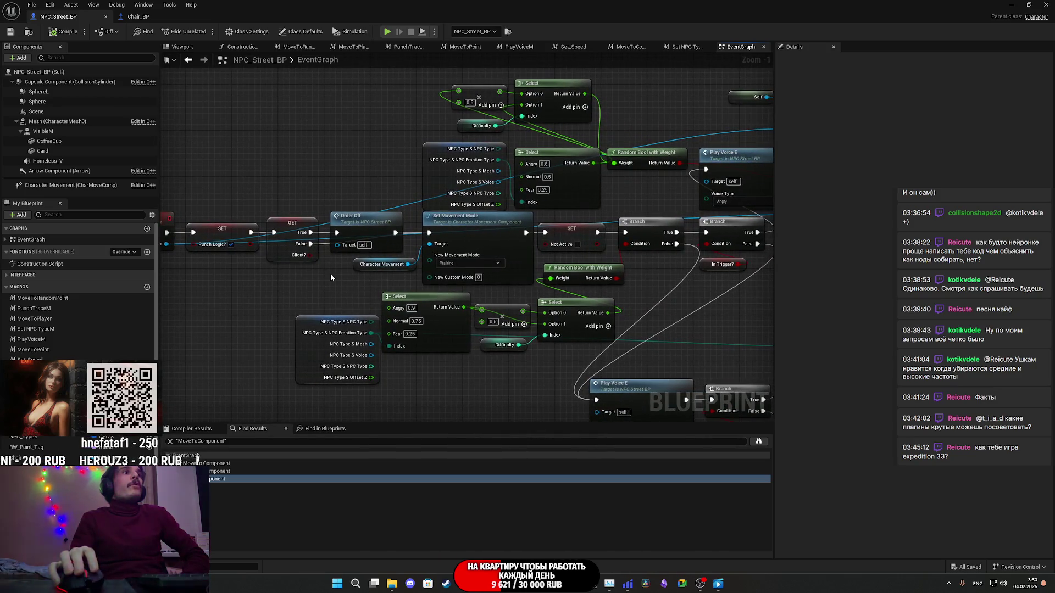
# Step: Place an NPC Behaviour Type getter below the Play Voice E node and its Branch
pyautogui.moveTo(437, 295)
pyautogui.mouseDown()
pyautogui.moveTo(500, 242)
pyautogui.moveTo(438, 232)
pyautogui.moveTo(493, 232)
pyautogui.moveTo(468, 157)
pyautogui.moveTo(351, 140)
pyautogui.mouseUp()
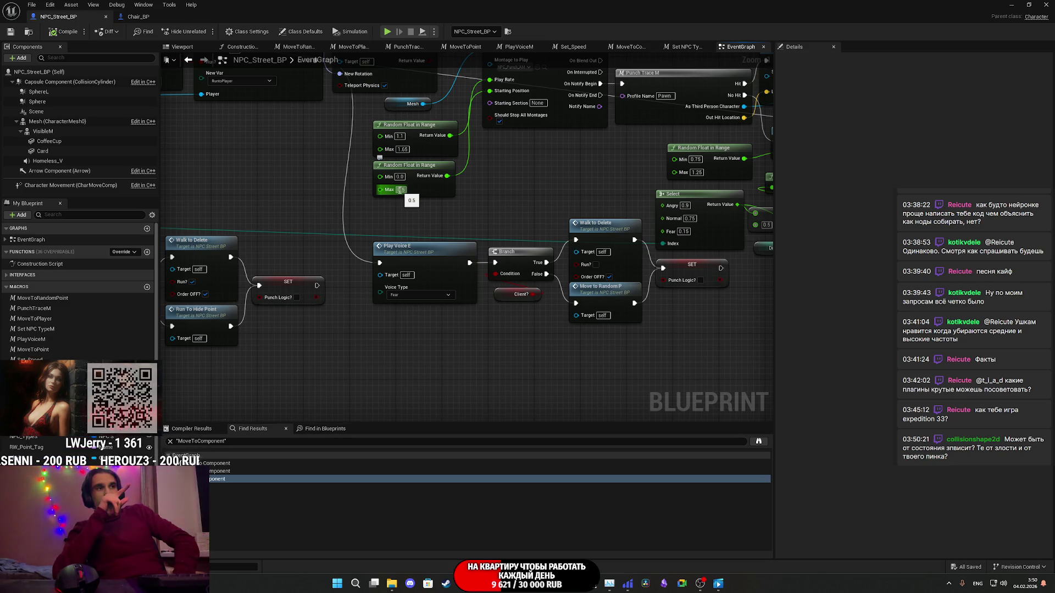
pyautogui.moveTo(399, 190); pyautogui.dragTo(454, 238)
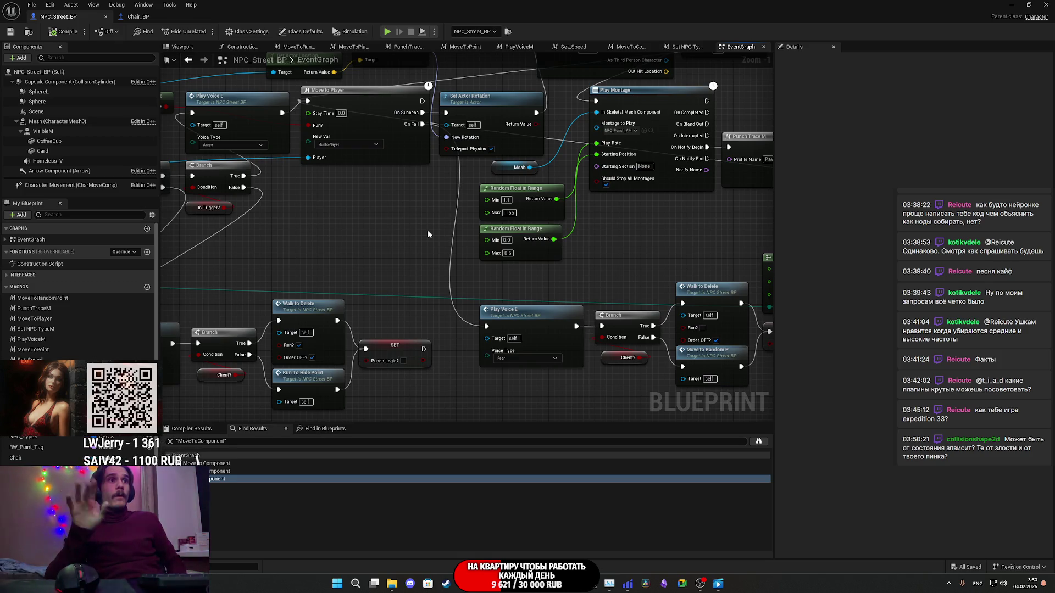
pyautogui.moveTo(452, 275); pyautogui.dragTo(403, 266)
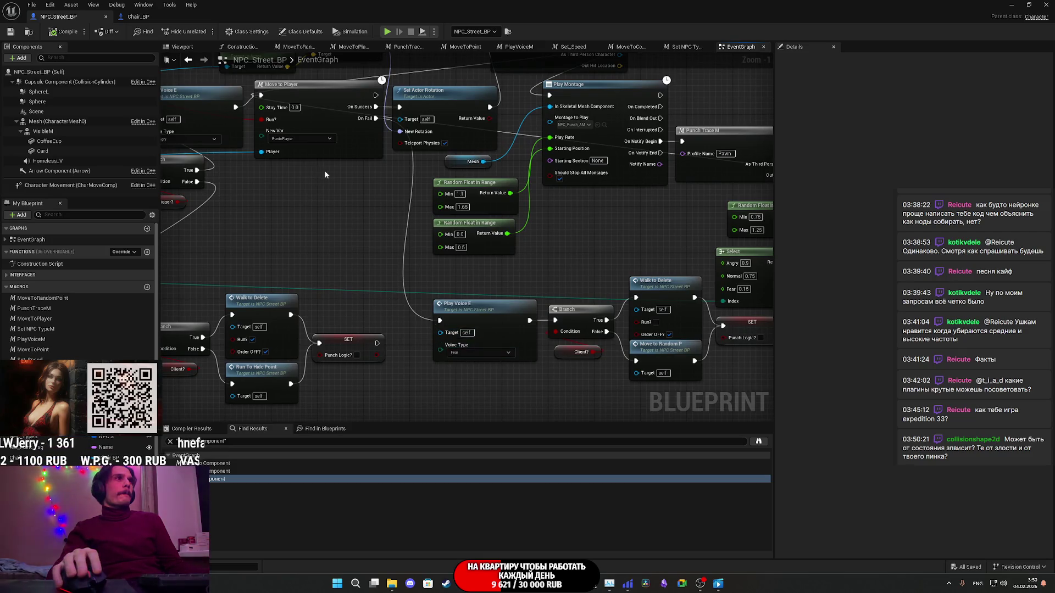
pyautogui.moveTo(325, 174); pyautogui.dragTo(351, 179)
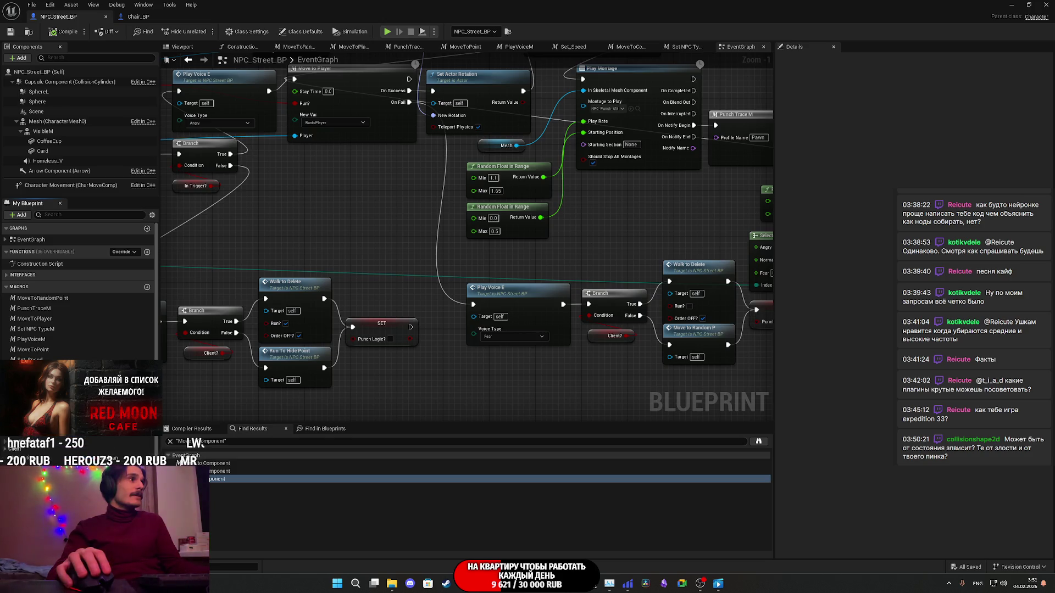
pyautogui.moveTo(50, 406)
pyautogui.mouseDown()
pyautogui.moveTo(511, 406)
pyautogui.moveTo(512, 387)
pyautogui.moveTo(531, 400)
pyautogui.moveTo(490, 371)
pyautogui.moveTo(504, 309)
pyautogui.moveTo(447, 333)
pyautogui.mouseUp()
# Step: Add a Branch after Move to Player's On Fail, with an NPC Behaviour Type getter below it
pyautogui.write('=')
pyautogui.press('Escape')
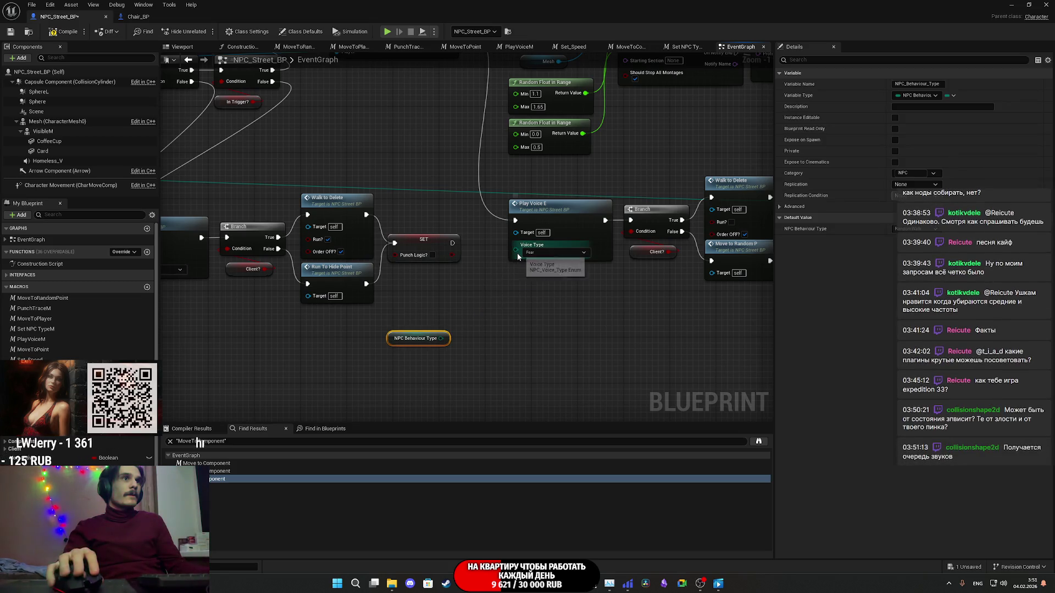
pyautogui.moveTo(529, 305)
pyautogui.mouseDown()
pyautogui.moveTo(507, 324)
pyautogui.moveTo(509, 294)
pyautogui.moveTo(457, 199)
pyautogui.mouseUp()
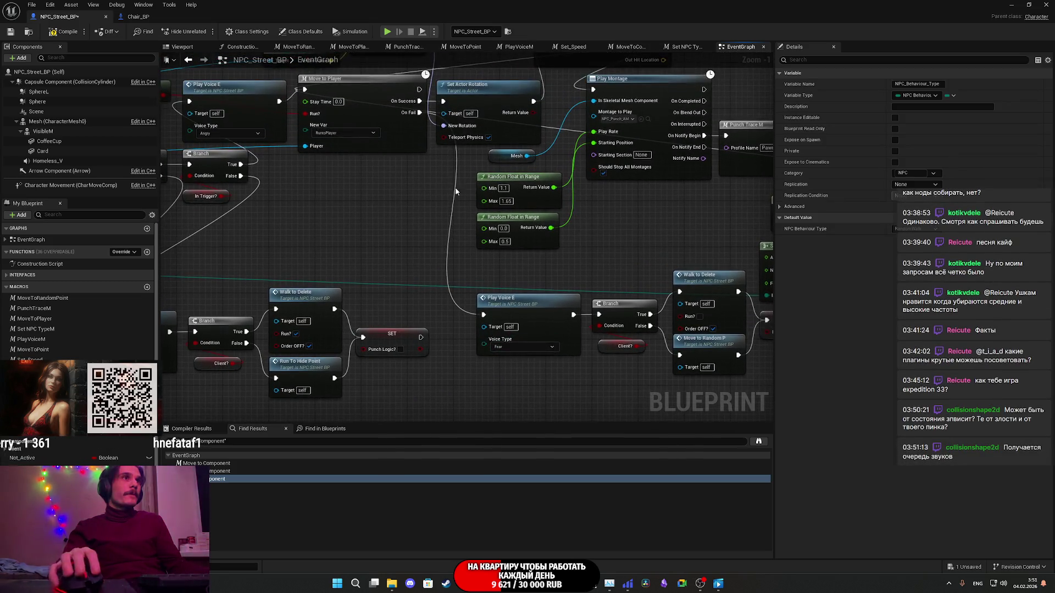
pyautogui.moveTo(419, 112); pyautogui.dragTo(396, 282)
pyautogui.write('branch')
pyautogui.click(436, 356)
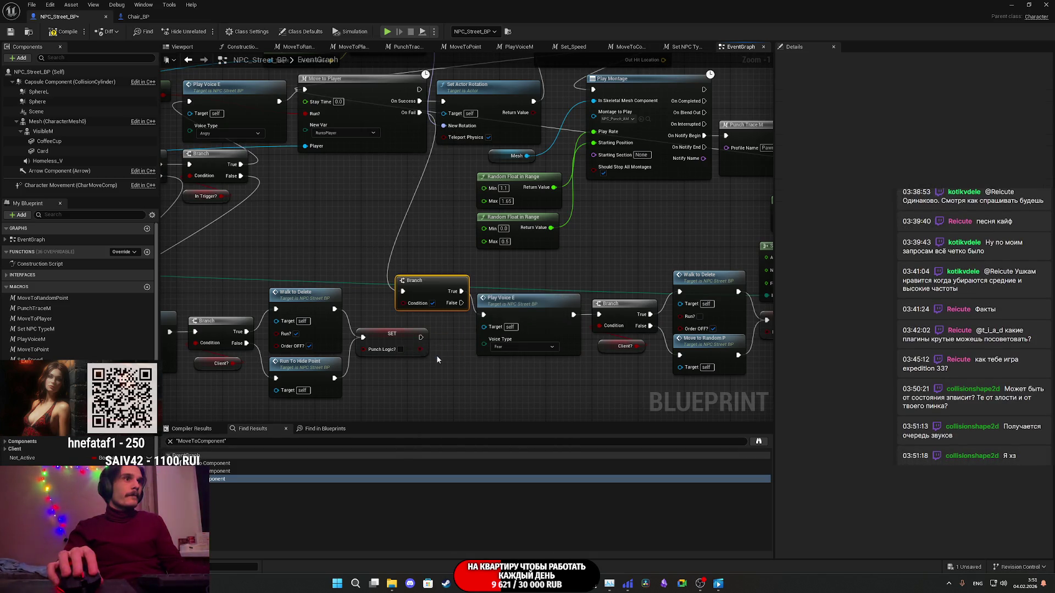
pyautogui.moveTo(431, 357); pyautogui.dragTo(432, 263)
pyautogui.hotkey('ctrl', 'v')
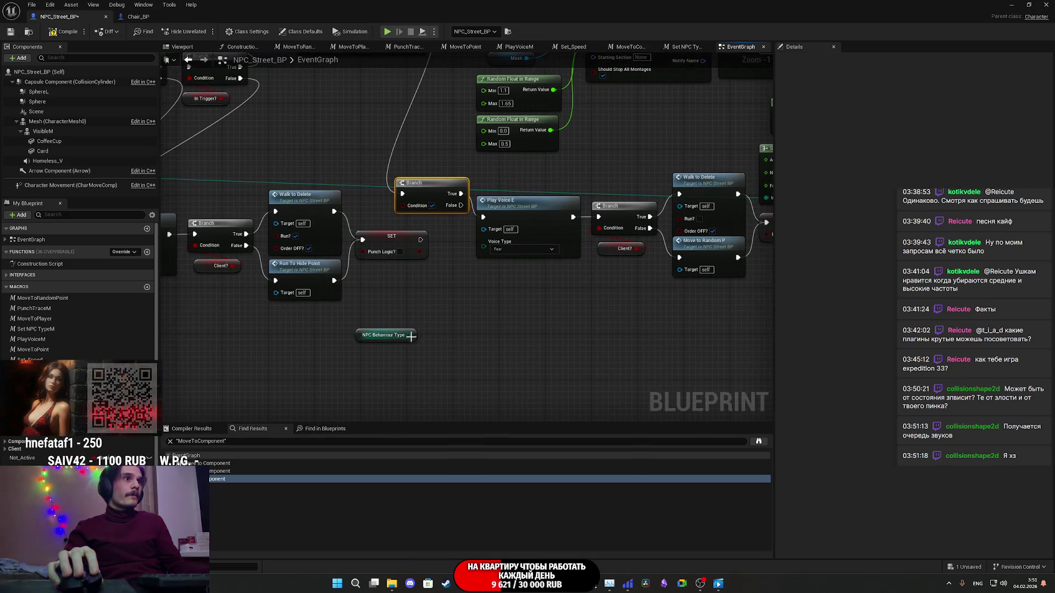
# Step: Compare NPC Behaviour Type with an Equal node set to RuntoPlayer, placed near the Branch
pyautogui.moveTo(409, 336); pyautogui.dragTo(434, 323)
pyautogui.write('=')
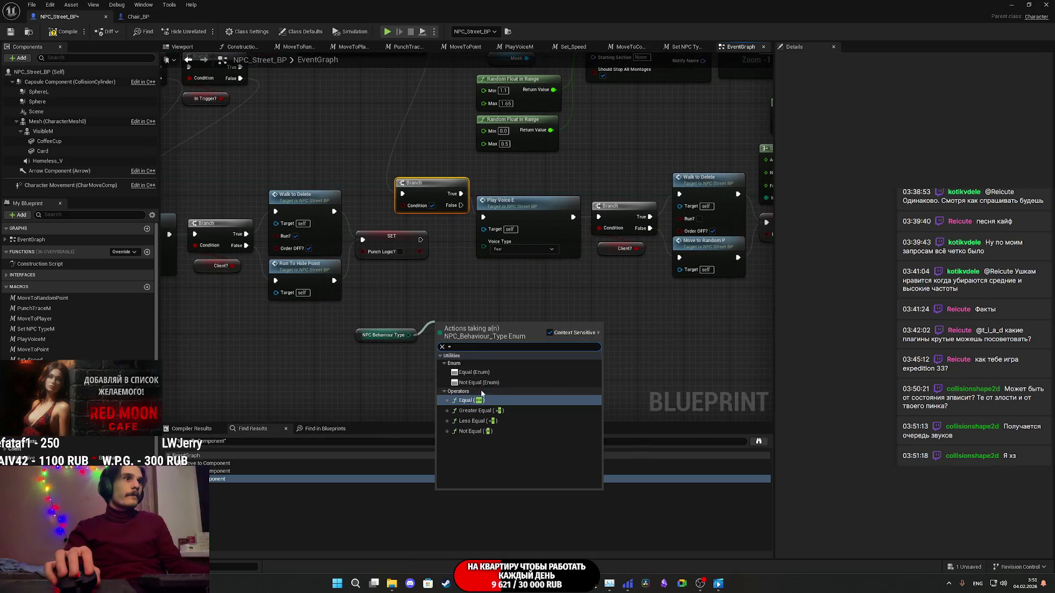
pyautogui.click(473, 373)
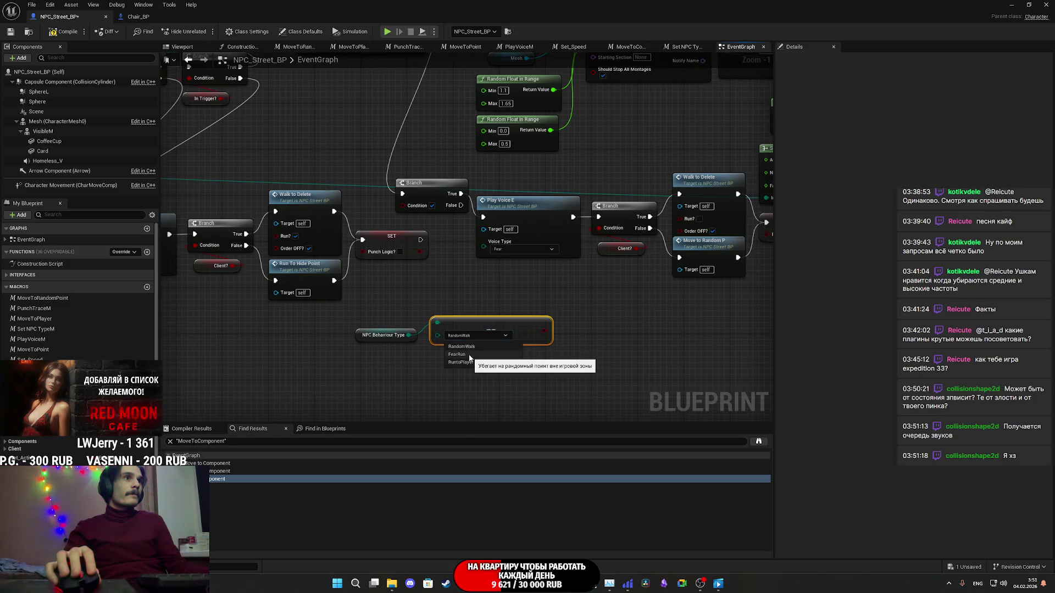
pyautogui.moveTo(470, 358); pyautogui.dragTo(470, 297)
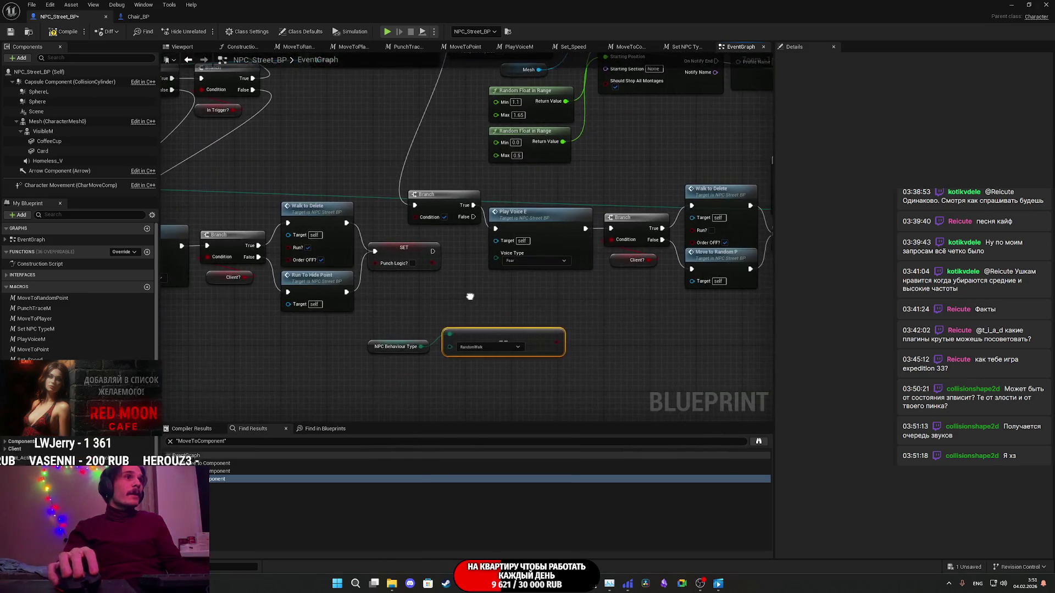
pyautogui.click(485, 347)
pyautogui.click(485, 374)
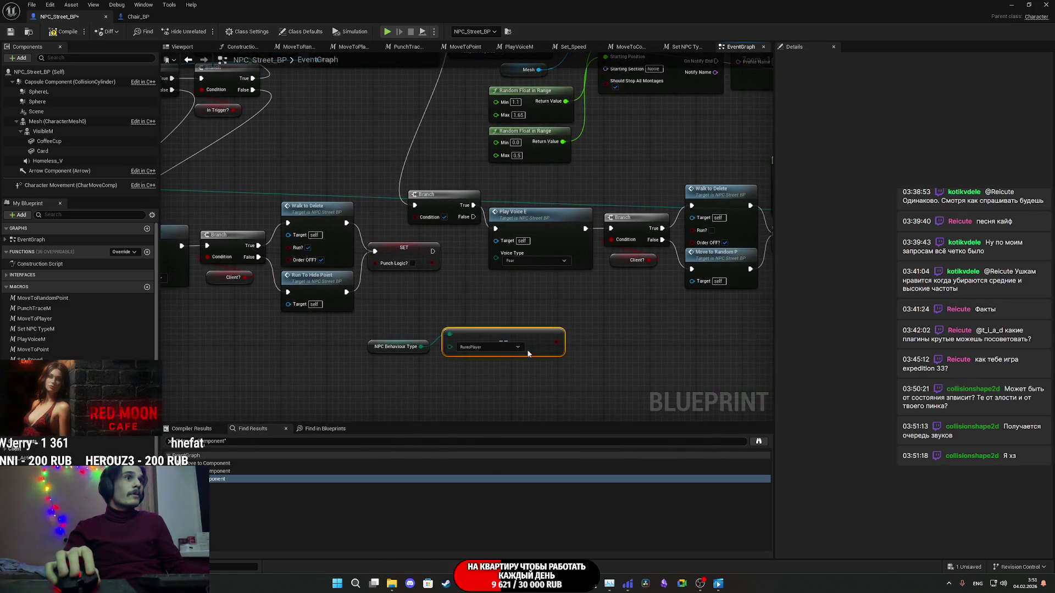
pyautogui.moveTo(556, 355)
pyautogui.mouseDown()
pyautogui.moveTo(532, 300)
pyautogui.moveTo(562, 361)
pyautogui.moveTo(415, 216)
pyautogui.mouseUp()
pyautogui.moveTo(510, 339); pyautogui.dragTo(539, 286)
pyautogui.moveTo(368, 347)
pyautogui.mouseDown()
pyautogui.moveTo(502, 331)
pyautogui.moveTo(508, 319)
pyautogui.mouseUp()
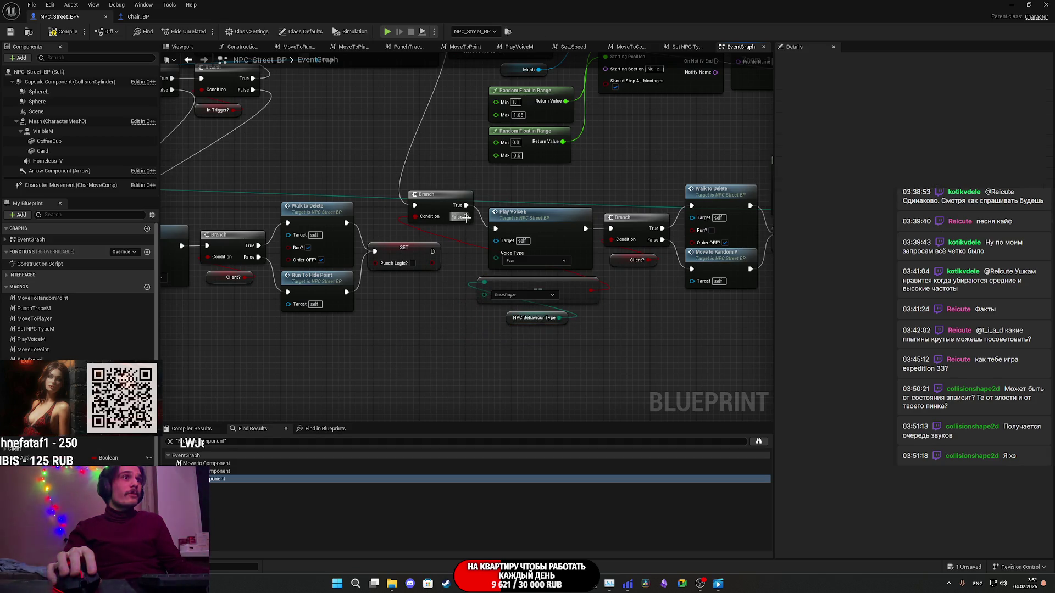
# Step: Wire the Branch's False output to Play Voice E and line the Branch up with it
pyautogui.moveTo(463, 218); pyautogui.dragTo(495, 229)
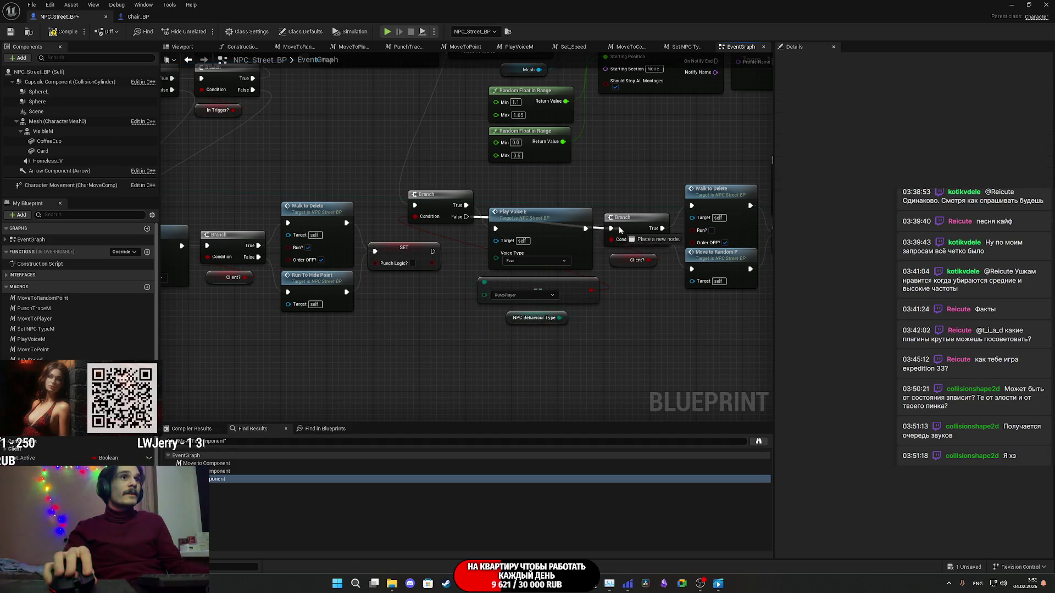
pyautogui.moveTo(620, 189); pyautogui.dragTo(598, 217)
pyautogui.moveTo(411, 229); pyautogui.dragTo(416, 246)
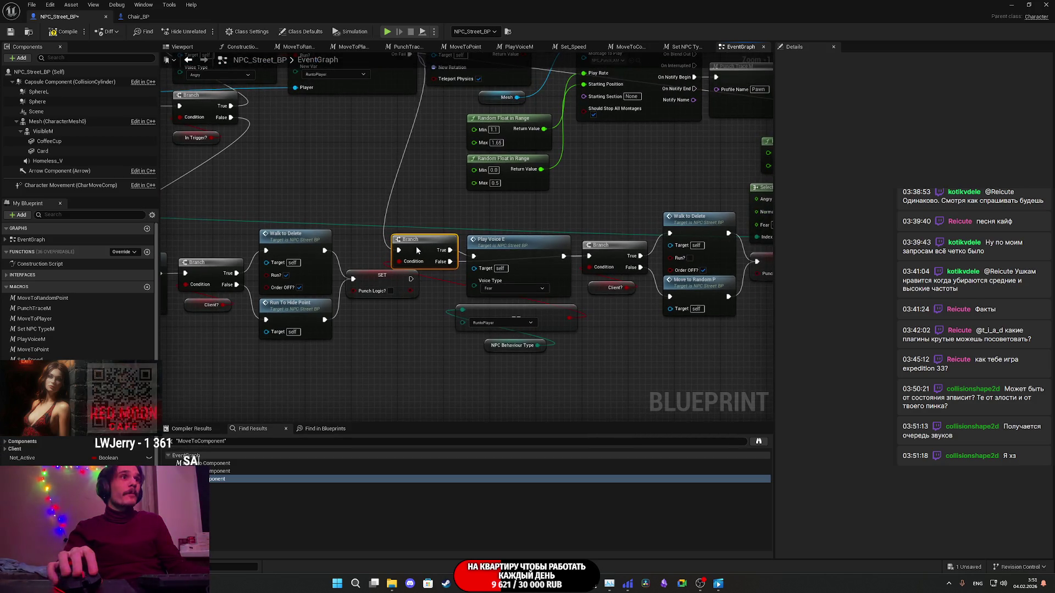
pyautogui.moveTo(450, 333); pyautogui.dragTo(329, 319)
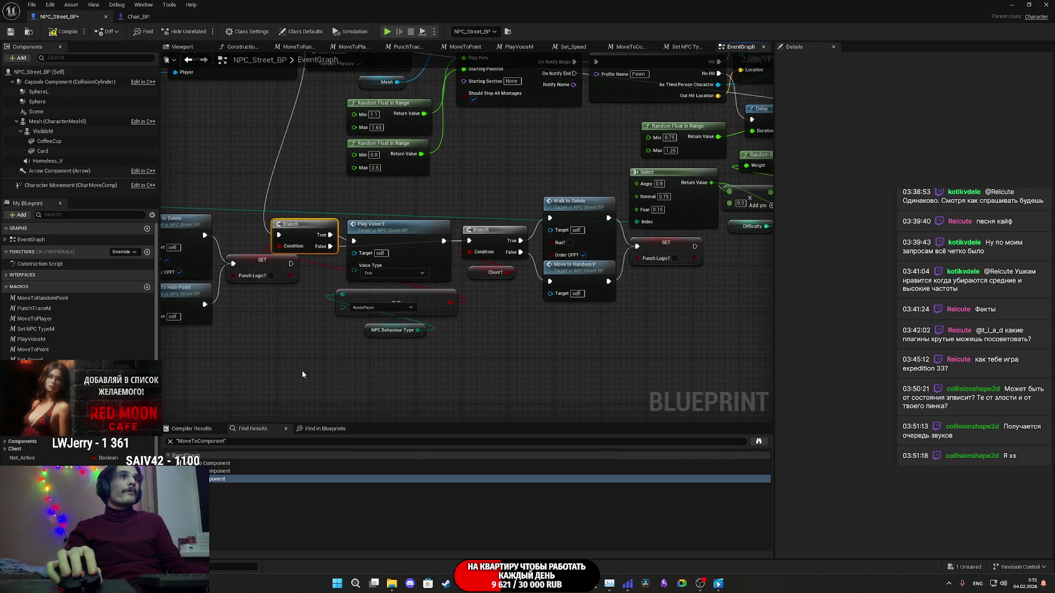
pyautogui.moveTo(295, 375)
pyautogui.mouseDown()
pyautogui.moveTo(317, 368)
pyautogui.moveTo(430, 251)
pyautogui.moveTo(423, 242)
pyautogui.moveTo(333, 384)
pyautogui.mouseUp()
pyautogui.scroll(2, 335, 385)
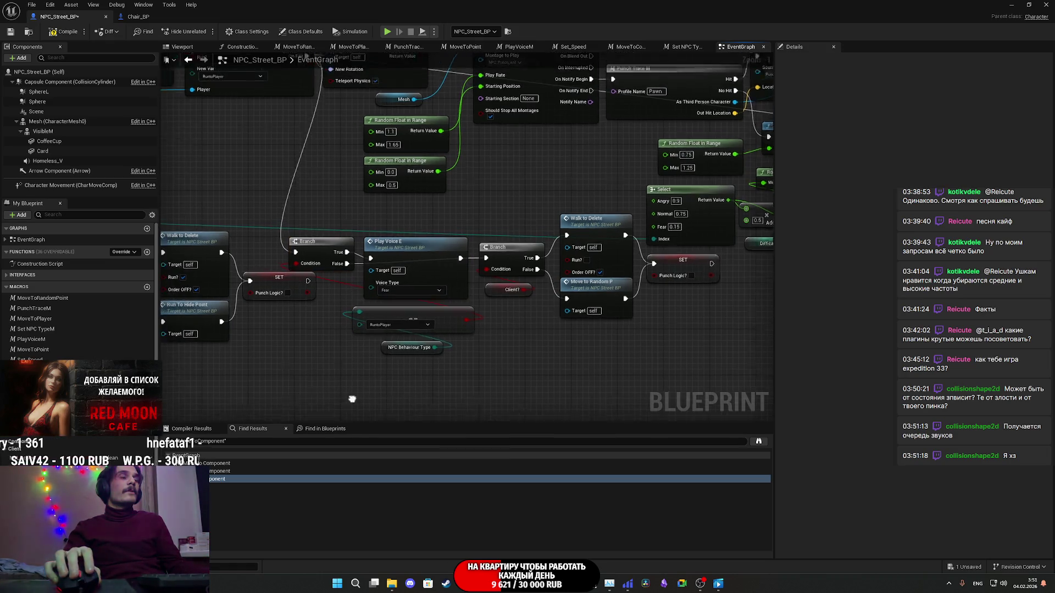
pyautogui.moveTo(420, 400); pyautogui.dragTo(436, 415)
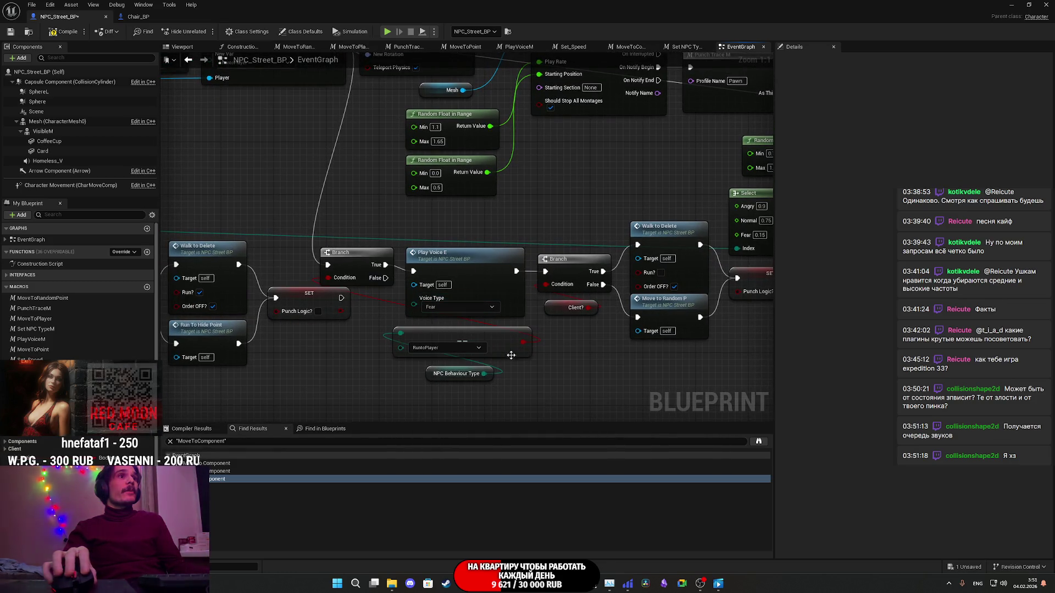
pyautogui.moveTo(524, 376); pyautogui.dragTo(525, 359)
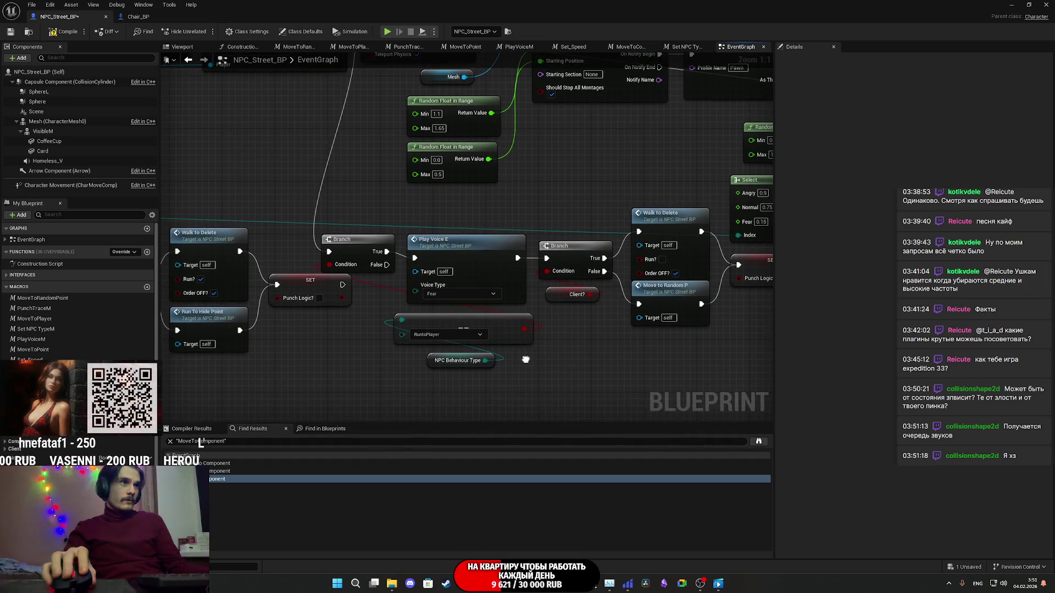
pyautogui.moveTo(393, 291); pyautogui.dragTo(379, 308)
pyautogui.moveTo(360, 269); pyautogui.dragTo(363, 285)
# Step: Raise the Walk to Delete, Move to Random and SET nodes to align with the chain
pyautogui.scroll(-1, 516, 370)
pyautogui.moveTo(515, 370); pyautogui.dragTo(467, 341)
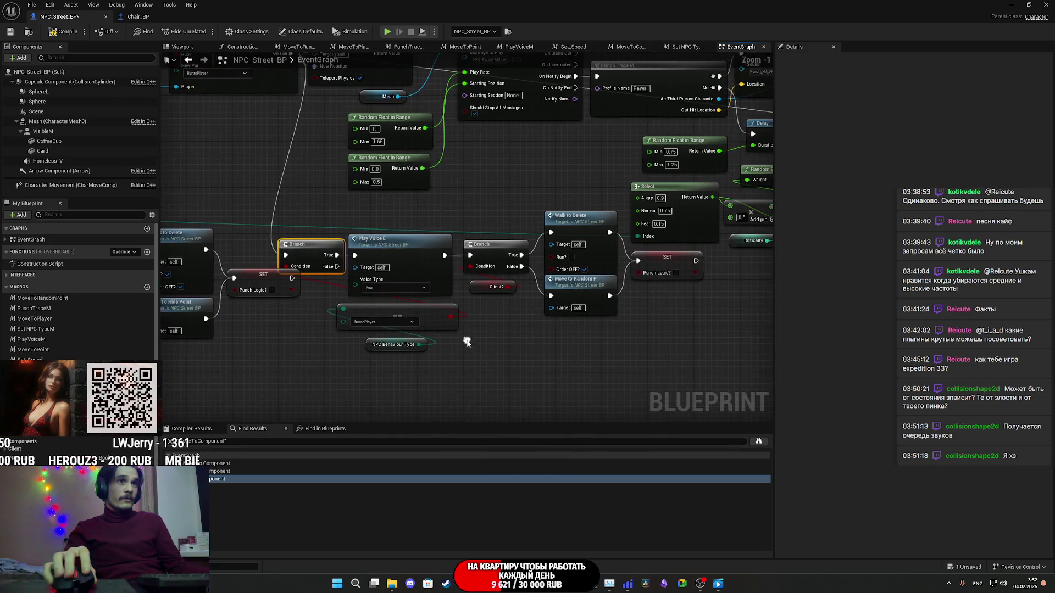
pyautogui.moveTo(664, 381); pyautogui.dragTo(543, 253)
pyautogui.moveTo(513, 349)
pyautogui.mouseDown()
pyautogui.moveTo(472, 317)
pyautogui.moveTo(277, 237)
pyautogui.moveTo(398, 301)
pyautogui.mouseUp()
pyautogui.click(423, 262)
pyautogui.moveTo(423, 262); pyautogui.dragTo(372, 224)
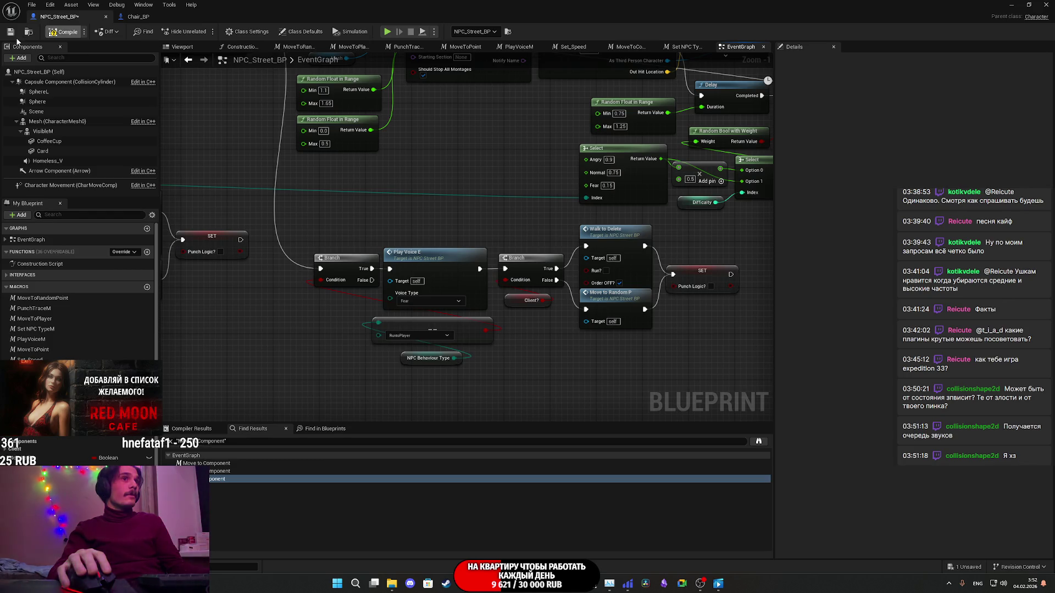
# Step: Save the NPC_Street_BP blueprint and return to the night street level viewport
pyautogui.moveTo(372, 280)
pyautogui.mouseDown()
pyautogui.moveTo(693, 285)
pyautogui.moveTo(675, 275)
pyautogui.mouseUp()
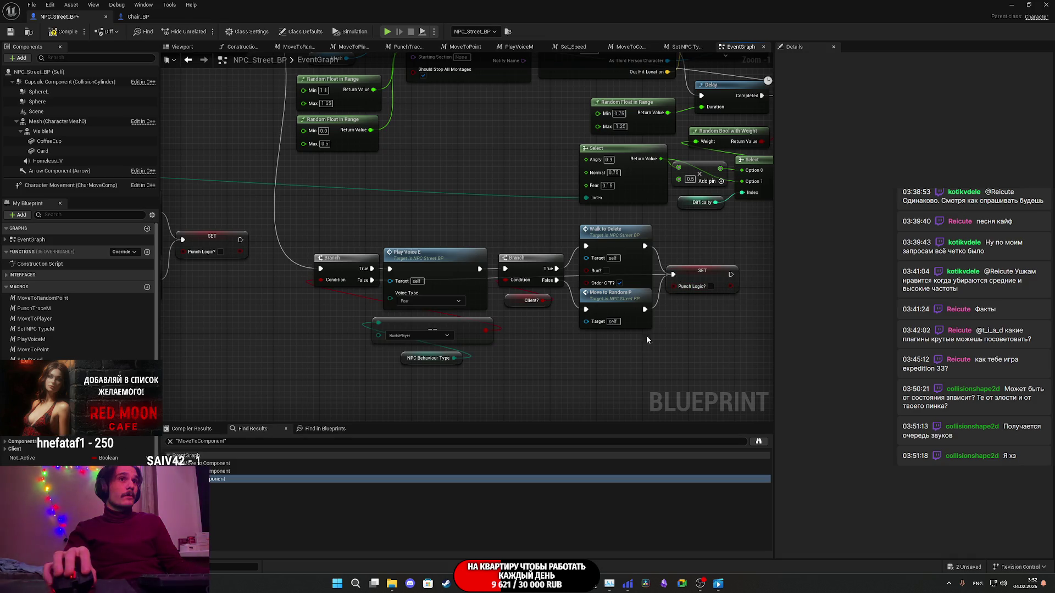
pyautogui.click(9, 32)
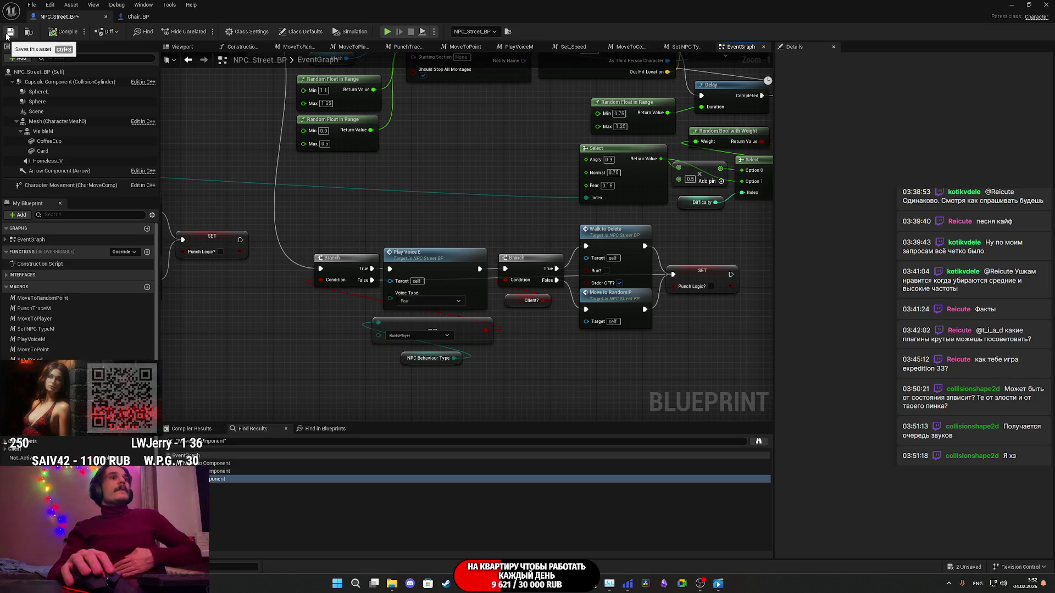
pyautogui.click(10, 33)
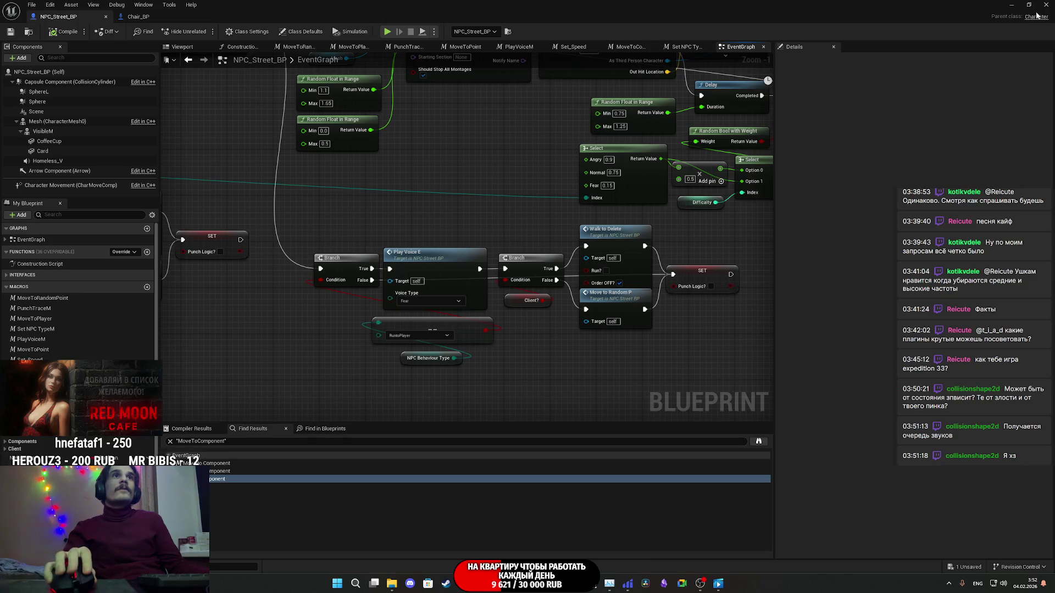
pyautogui.hotkey('alt', 'Tab')
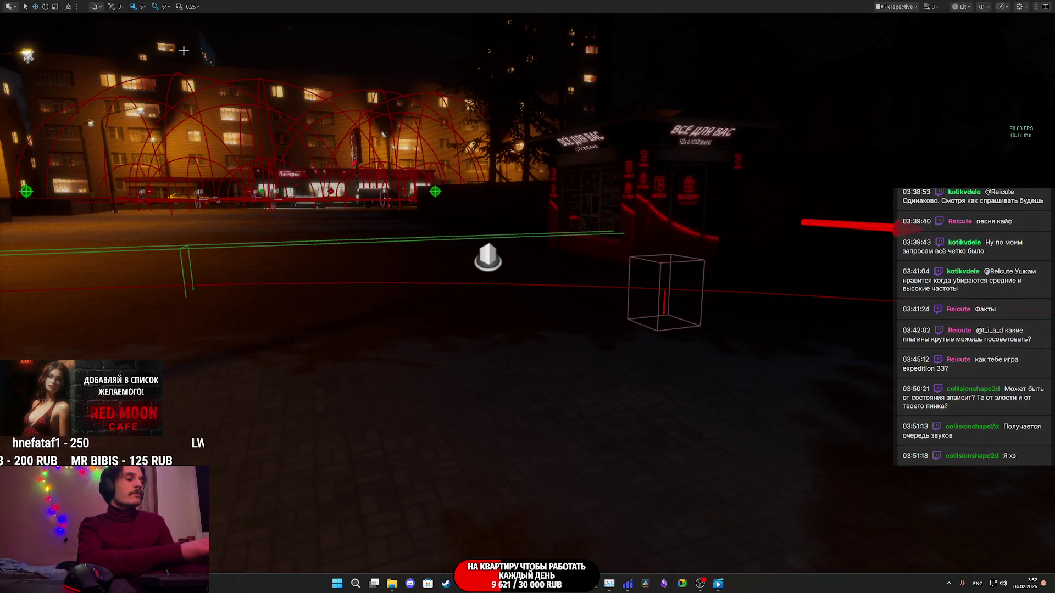
# Step: Start a play-test, gesture at the NPCs and walk toward the Red Moon Cafe
pyautogui.hotkey('alt', 'p')
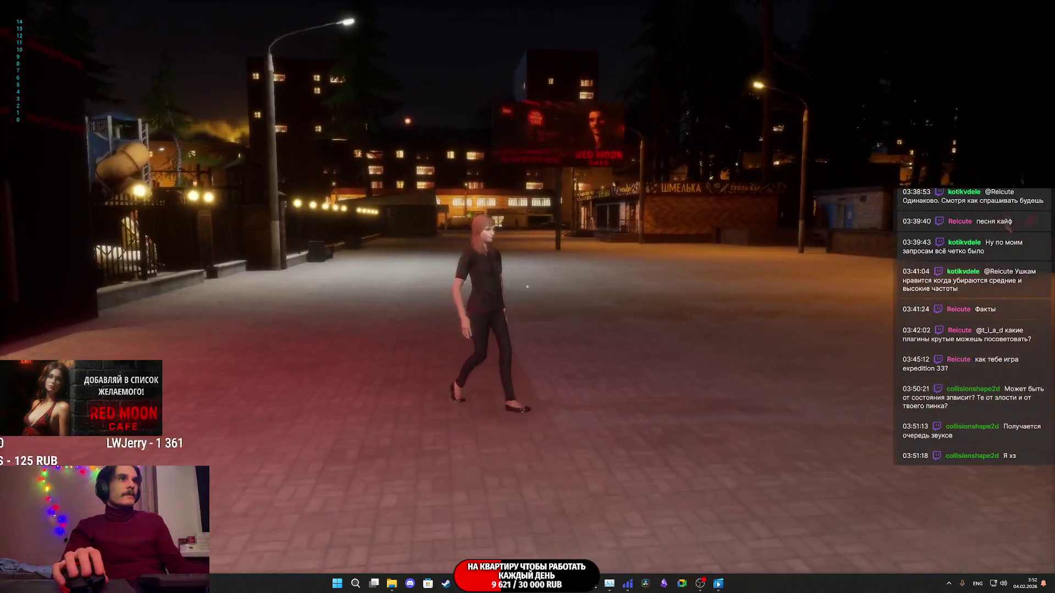
pyautogui.press('f')
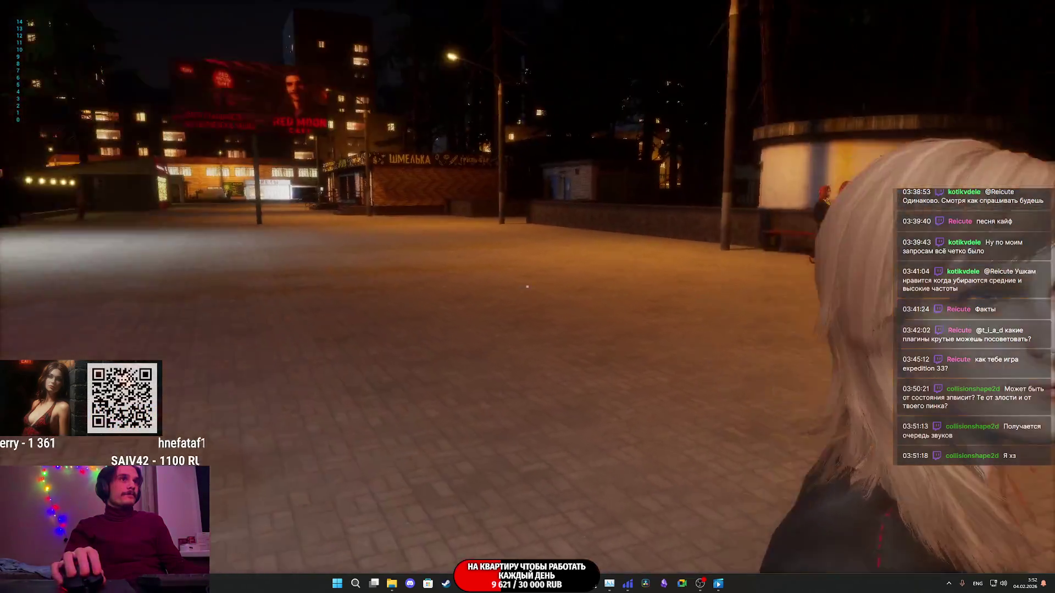
pyautogui.press('w')
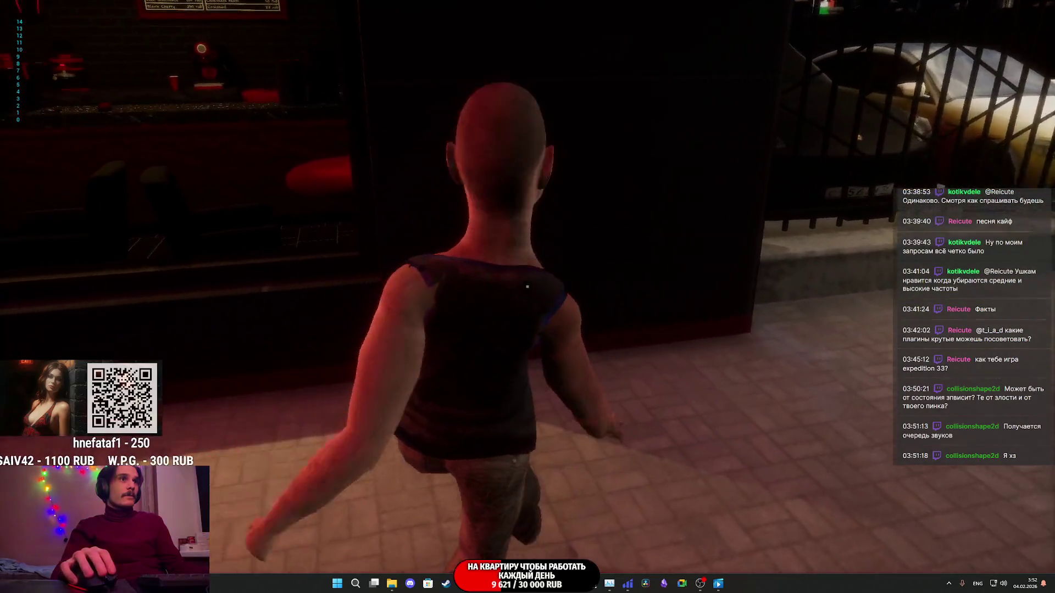
pyautogui.press('f')
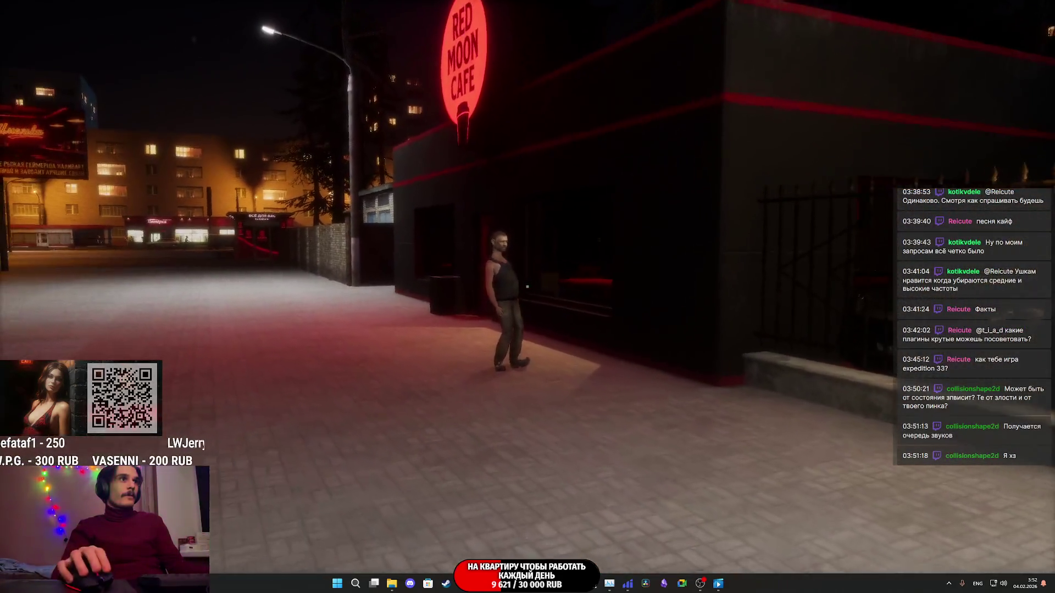
pyautogui.press('w')
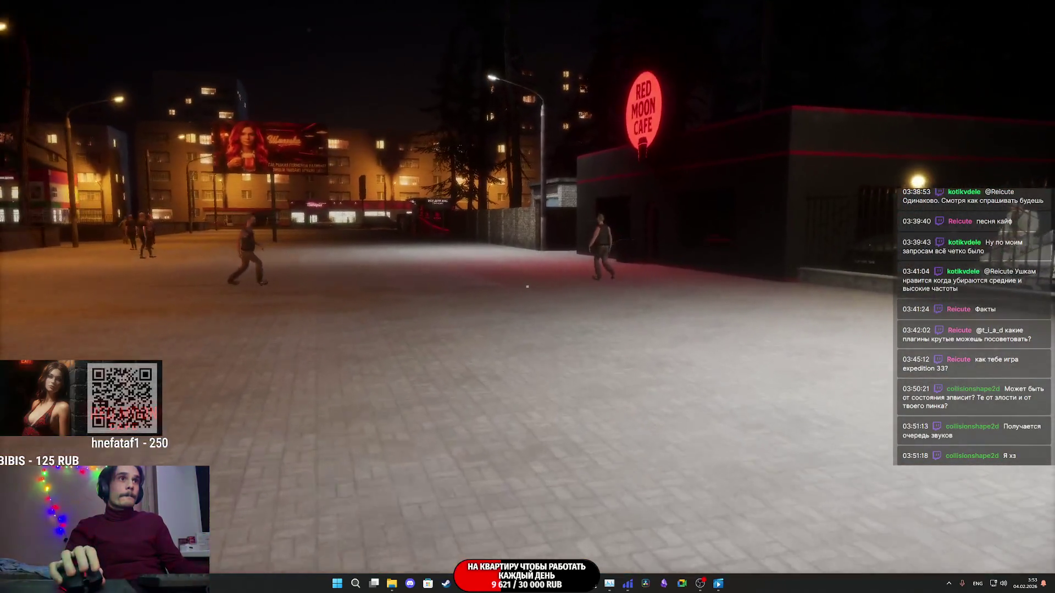
pyautogui.press('w')
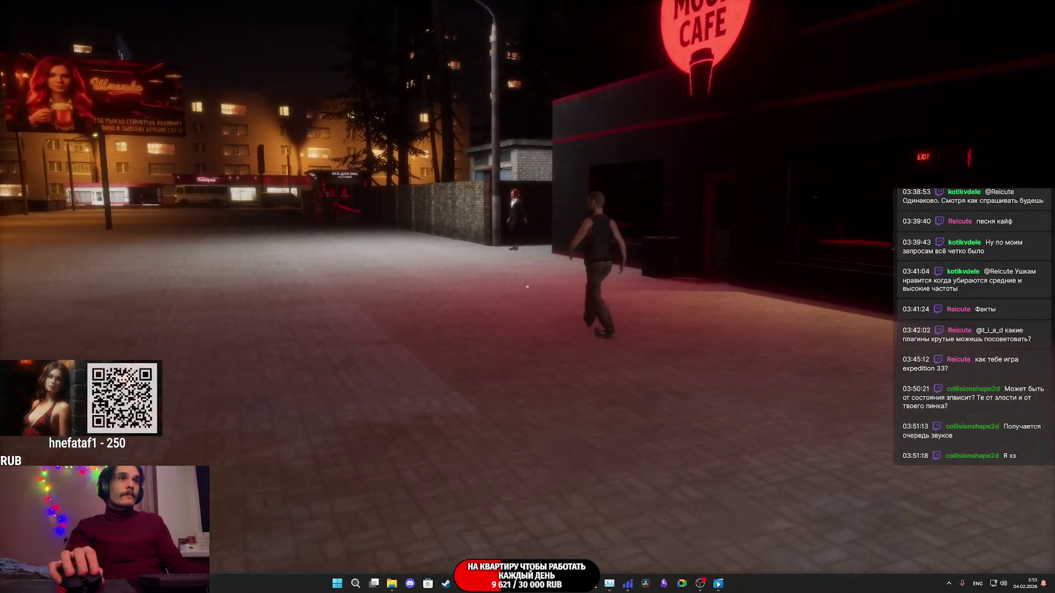
pyautogui.press('w')
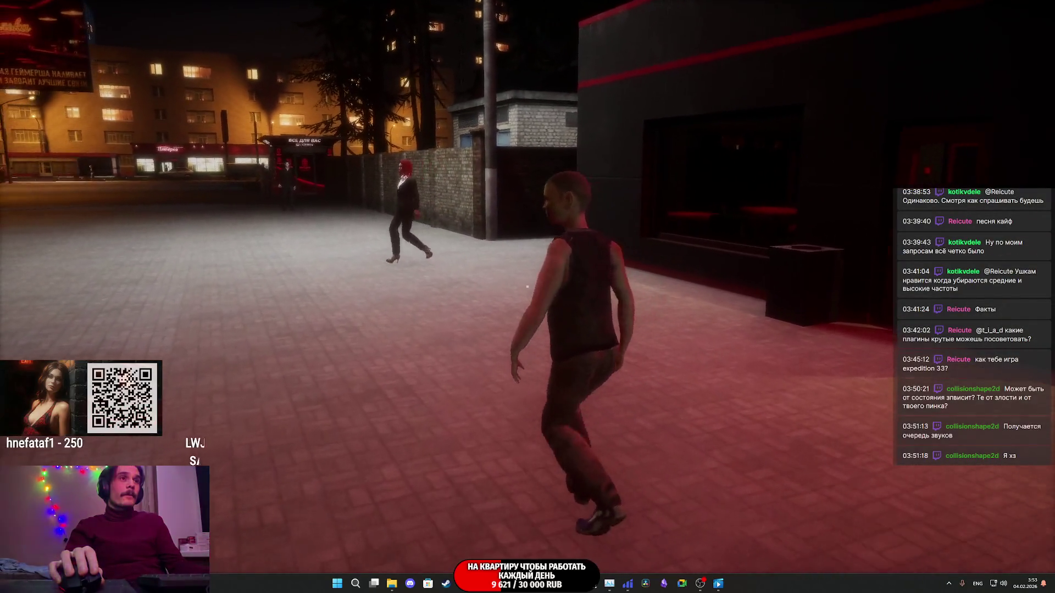
pyautogui.press('w')
# Step: Gesture at the NPCs, punch one to knock him down, and enter the Red Moon Cafe
pyautogui.moveTo(527, 286)
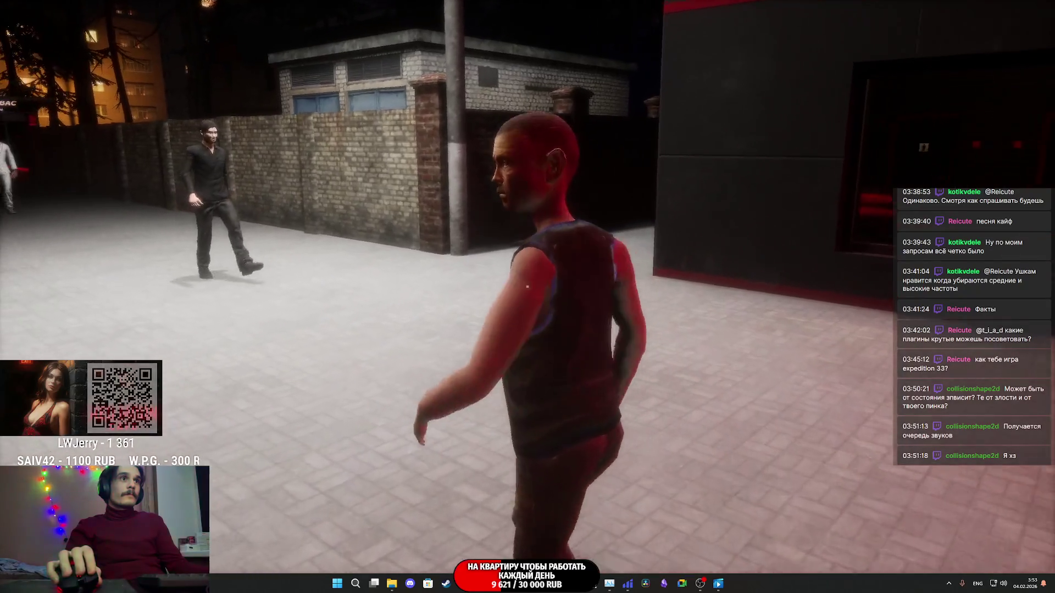
pyautogui.click(527, 286)
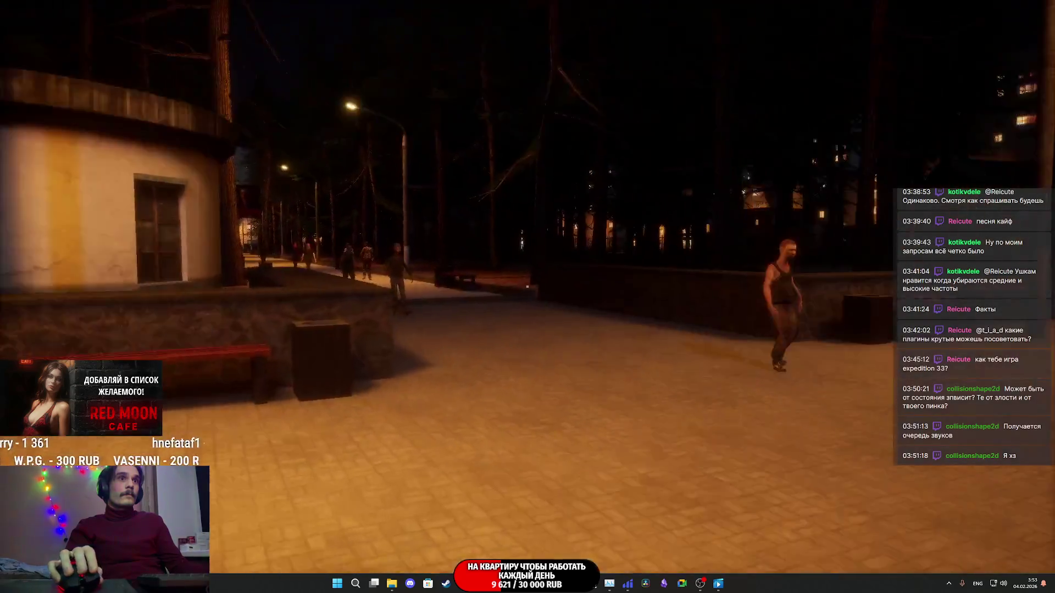
pyautogui.press('w')
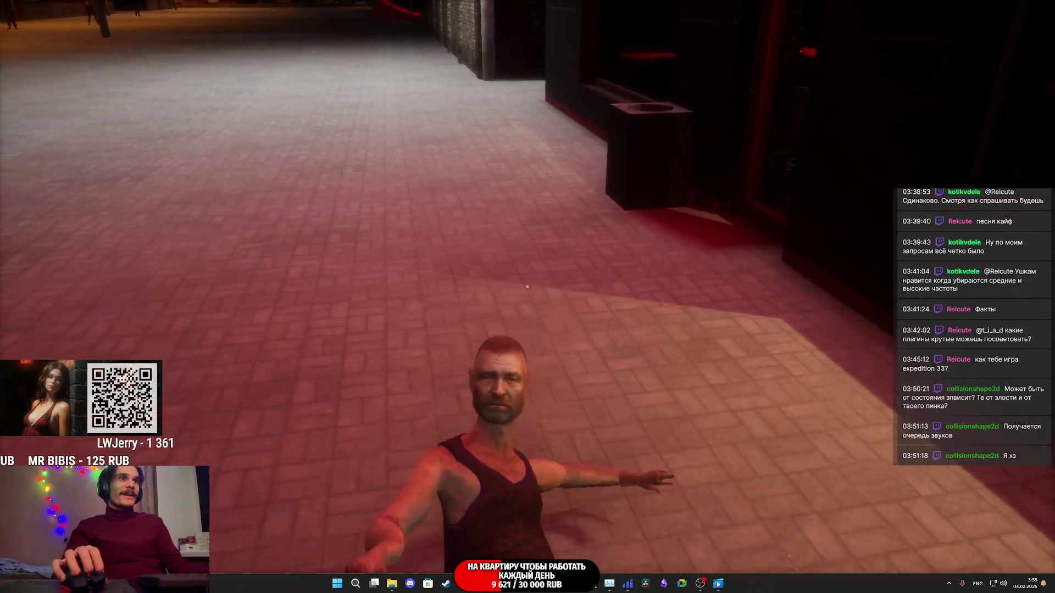
pyautogui.click(527, 286)
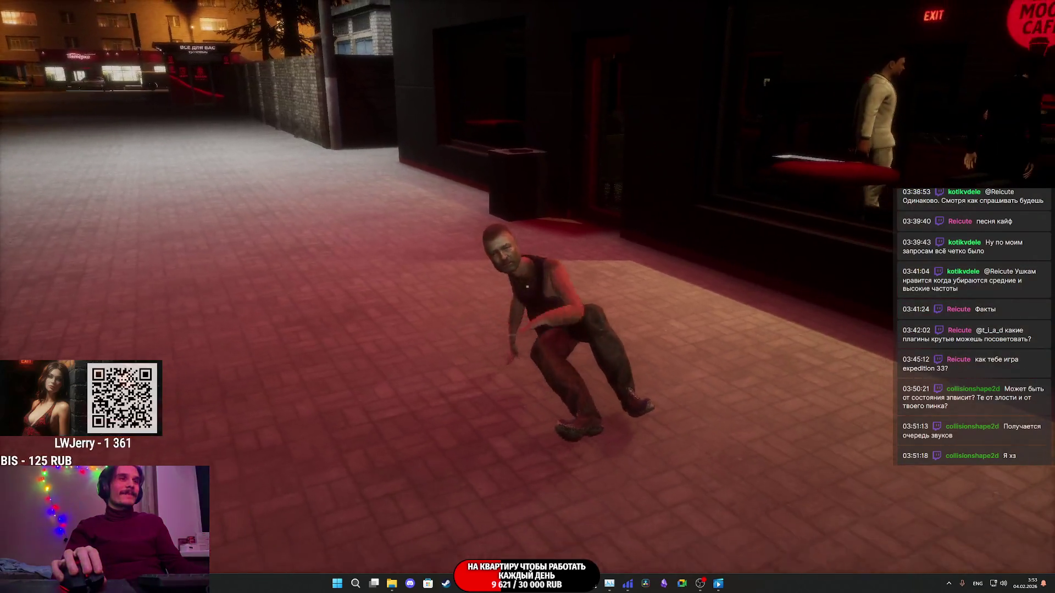
pyautogui.moveTo(527, 287)
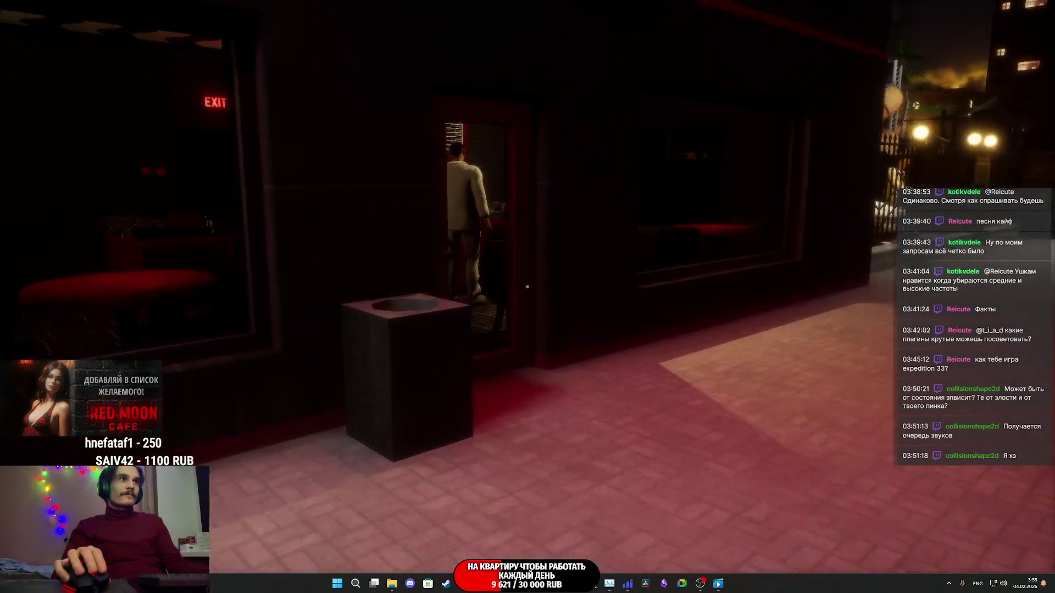
pyautogui.press('e')
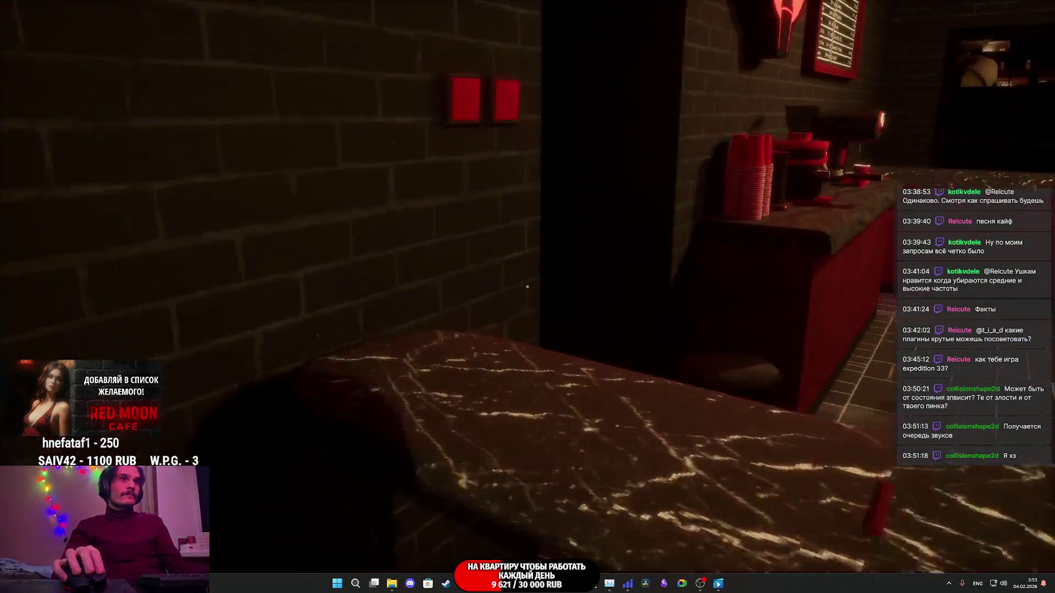
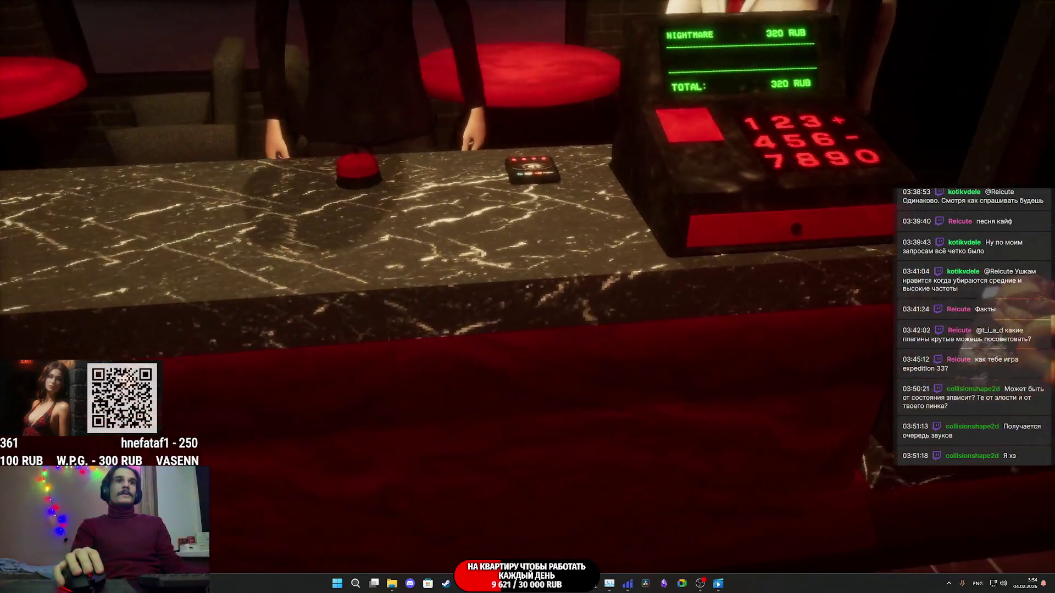
# Step: Stop the cafe playtest and double-click the character to open the ThirdPersonCharacter Blueprint
pyautogui.press('Escape')
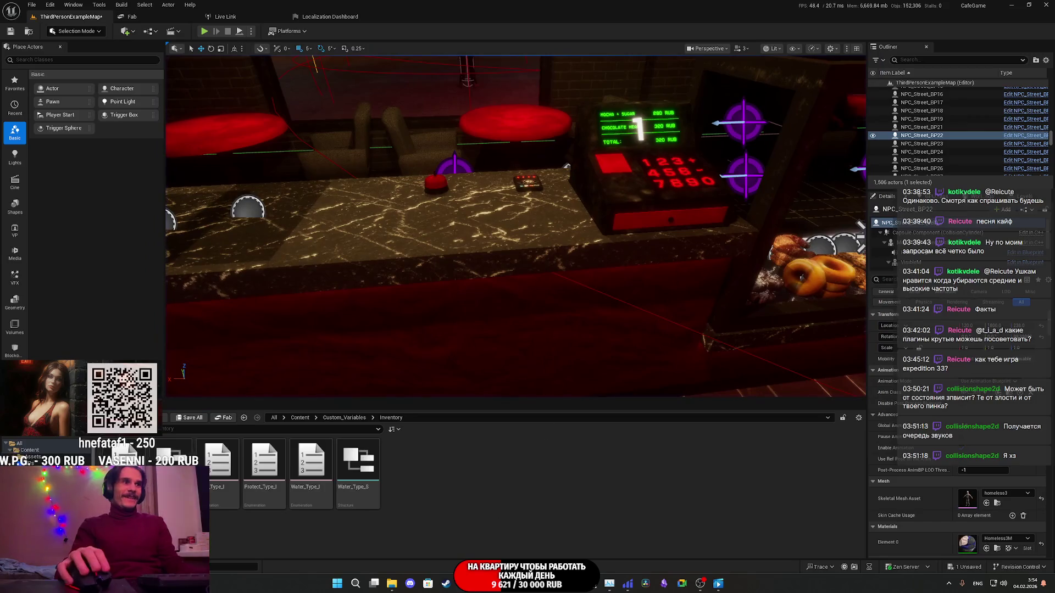
pyautogui.moveTo(465, 583)
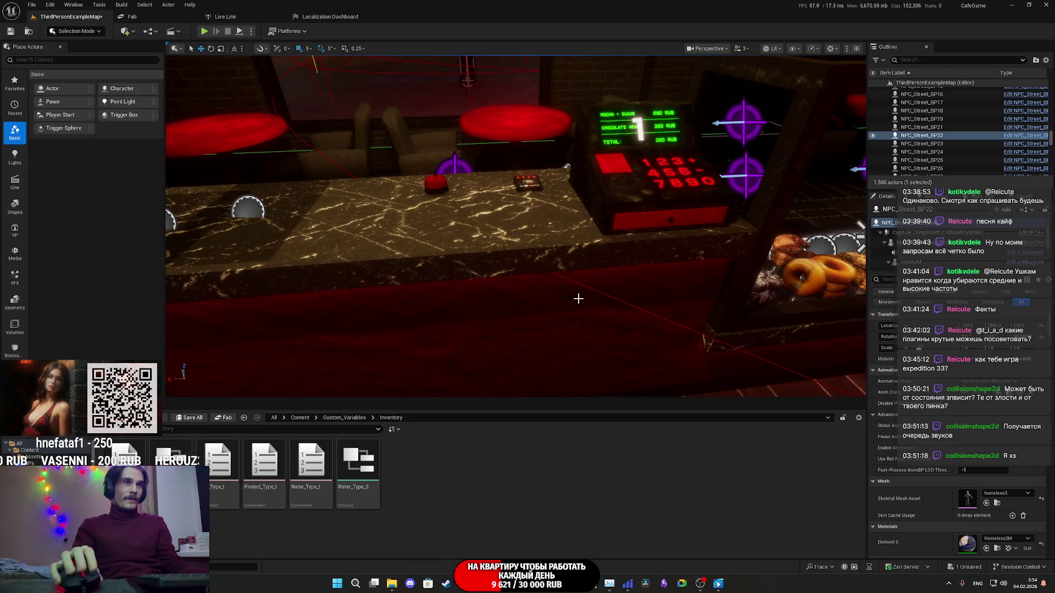
pyautogui.press('f')
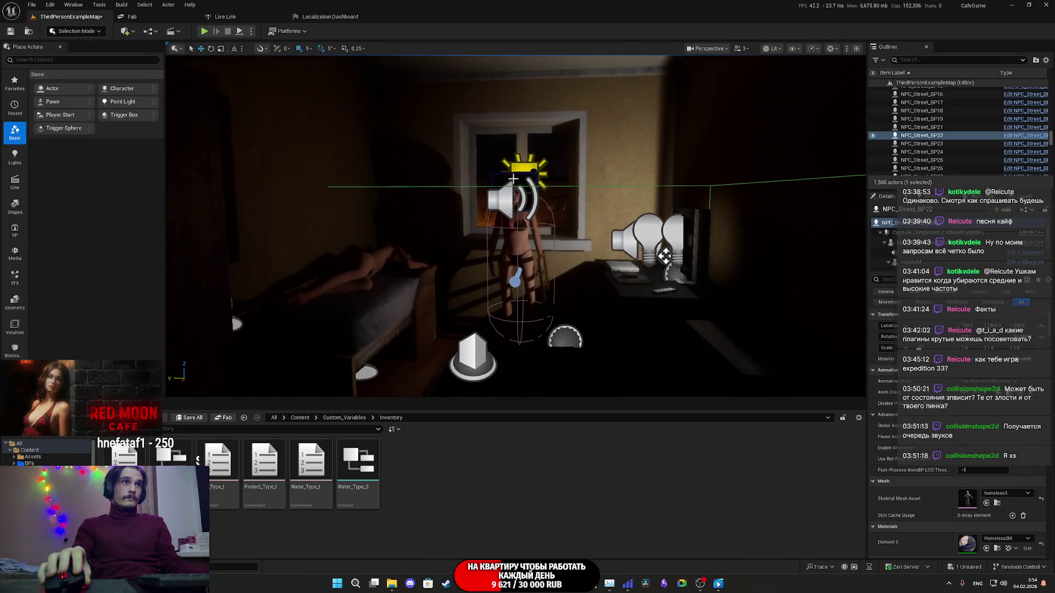
pyautogui.doubleClick(526, 247)
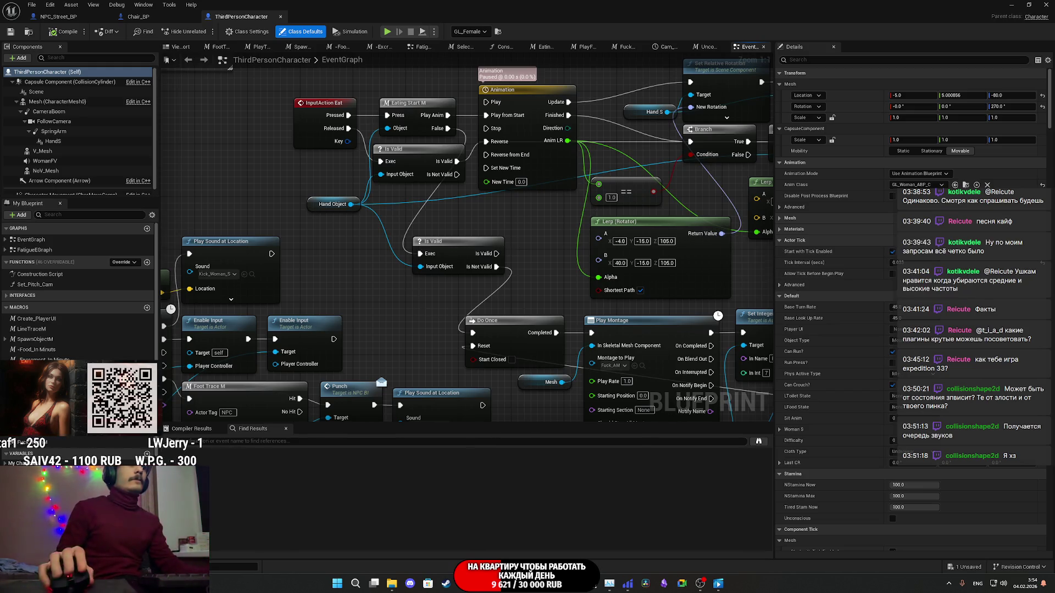
# Step: Open the UnconsciousM macro graph and bring its Enable Input, Disable Input, Delay and SET nodes into view
pyautogui.moveTo(424, 309); pyautogui.dragTo(670, 208)
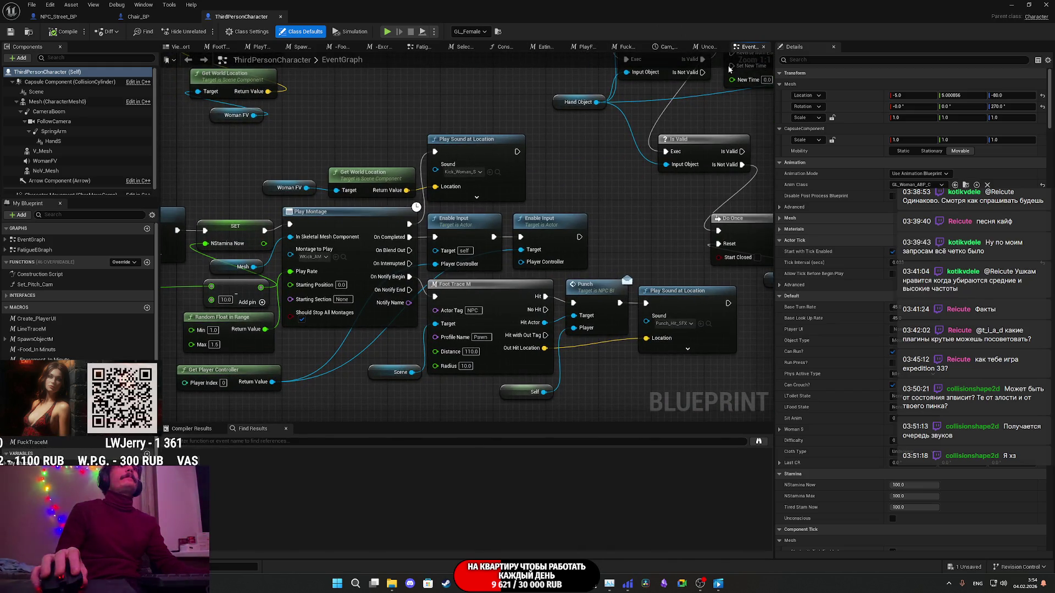
pyautogui.click(705, 49)
pyautogui.scroll(6, 413, 172)
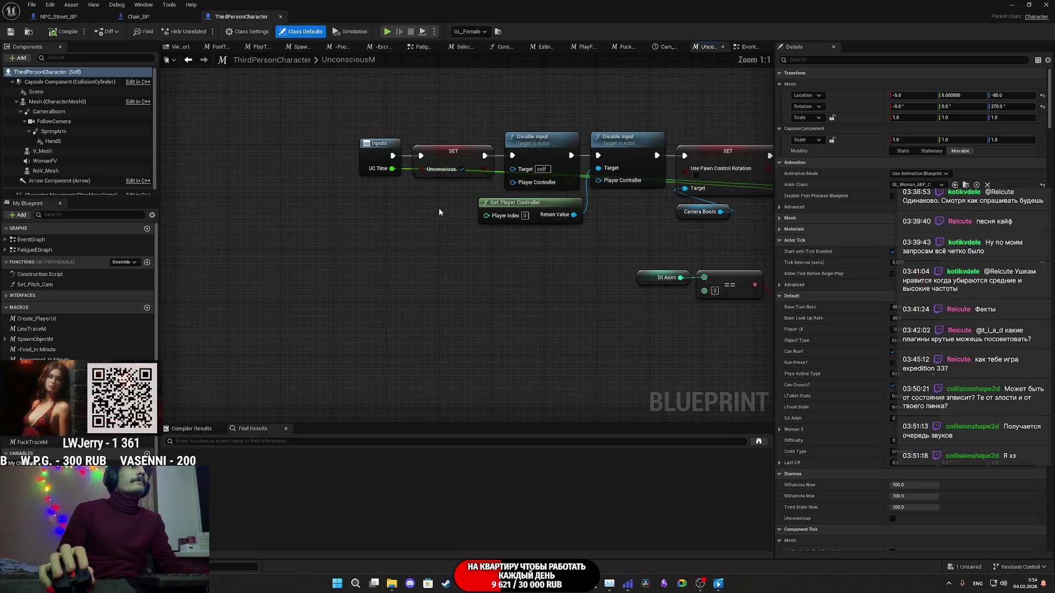
pyautogui.moveTo(548, 294)
pyautogui.mouseDown()
pyautogui.moveTo(438, 286)
pyautogui.moveTo(417, 309)
pyautogui.moveTo(131, 307)
pyautogui.mouseUp()
pyautogui.moveTo(714, 308); pyautogui.dragTo(121, 287)
pyautogui.moveTo(485, 284); pyautogui.dragTo(161, 273)
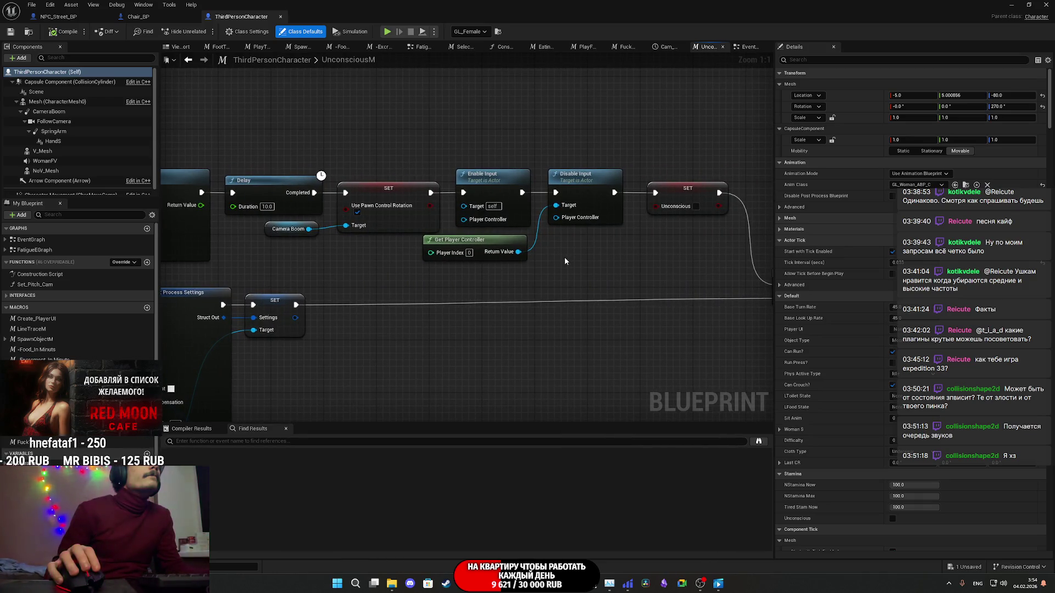
pyautogui.moveTo(592, 274)
pyautogui.mouseDown()
pyautogui.moveTo(479, 125)
pyautogui.moveTo(536, 278)
pyautogui.moveTo(312, 248)
pyautogui.mouseUp()
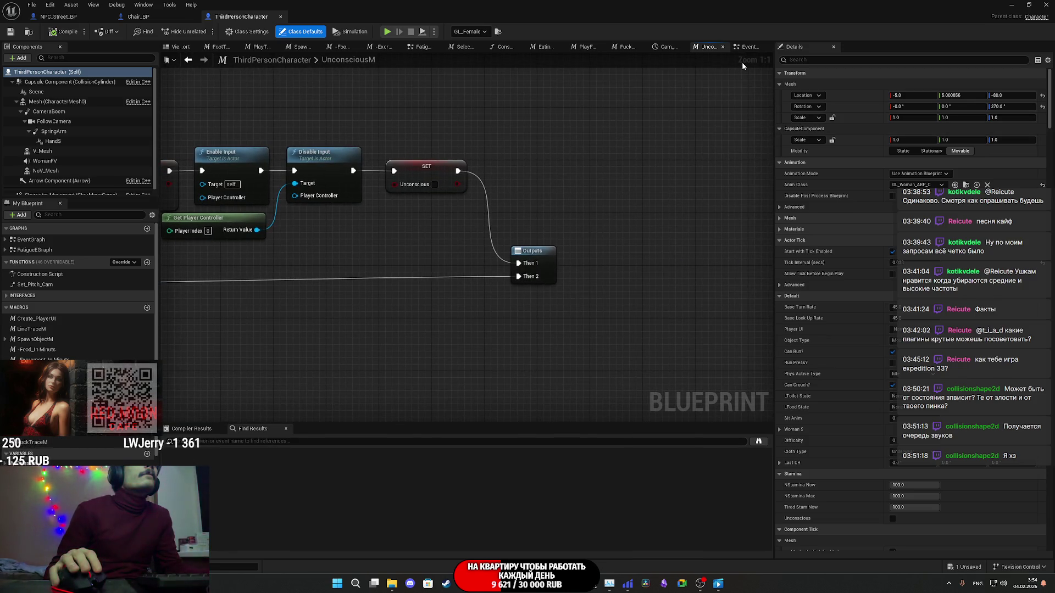
pyautogui.moveTo(558, 176); pyautogui.dragTo(742, 167)
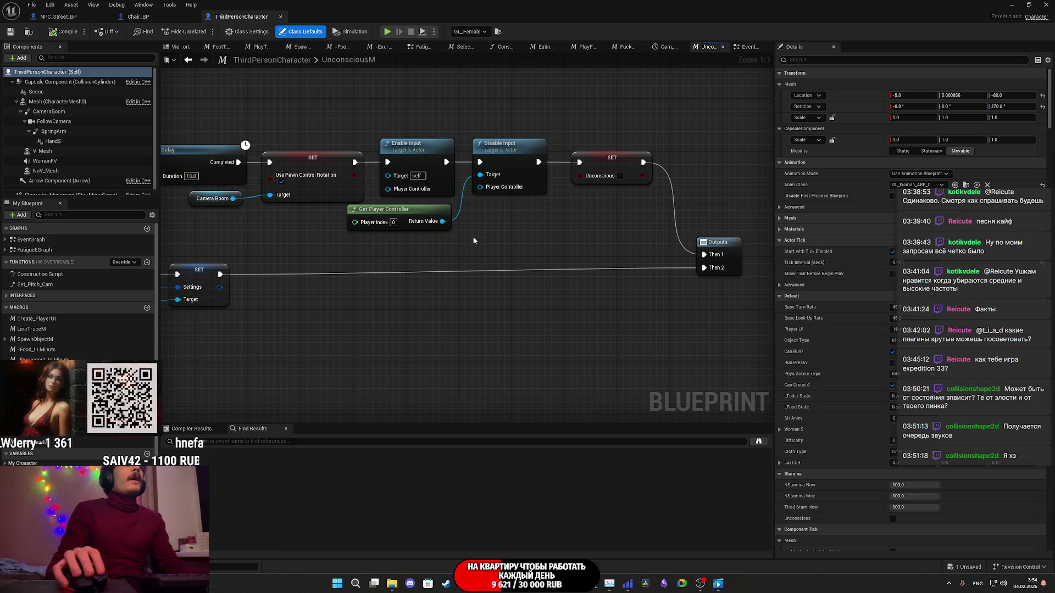
# Step: Replace Disable Input with a copied Enable Input whose Target comes from Get Player Controller
pyautogui.click(511, 158)
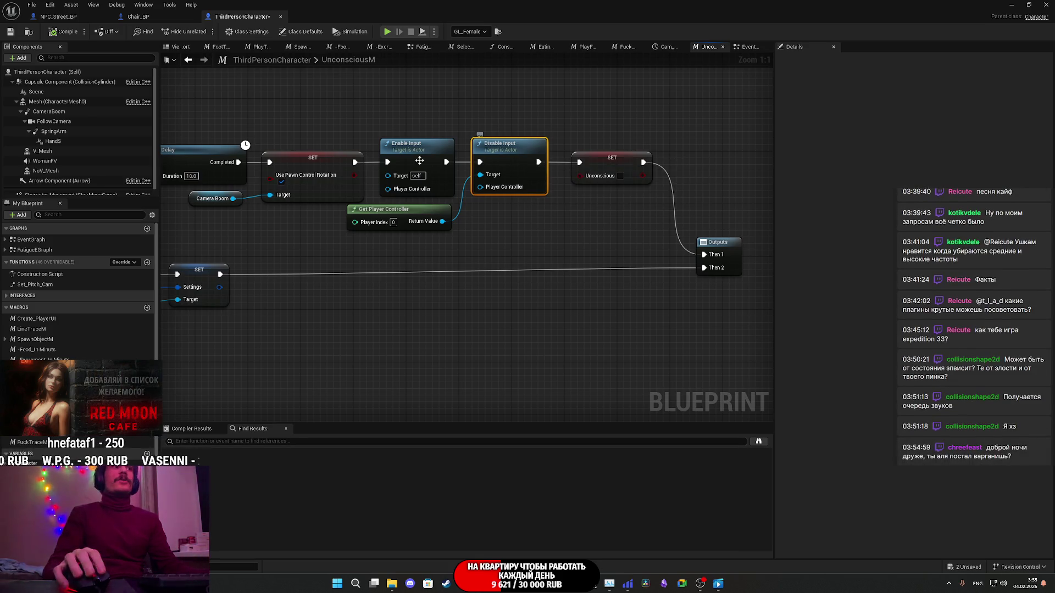
pyautogui.hotkey('ctrl', 'c')
pyautogui.hotkey('ctrl', 'v')
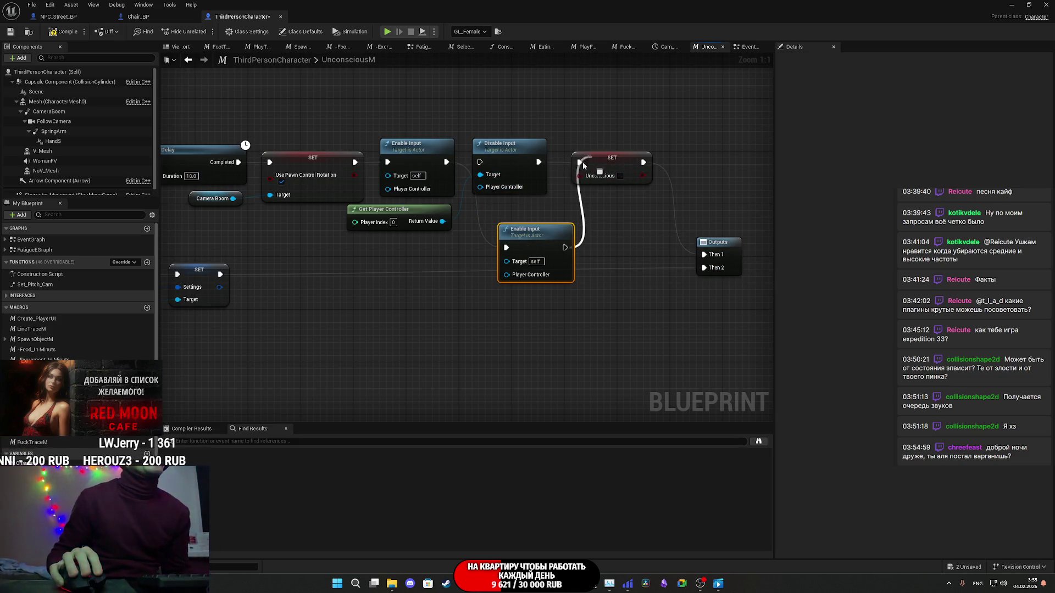
pyautogui.moveTo(522, 162); pyautogui.dragTo(526, 140)
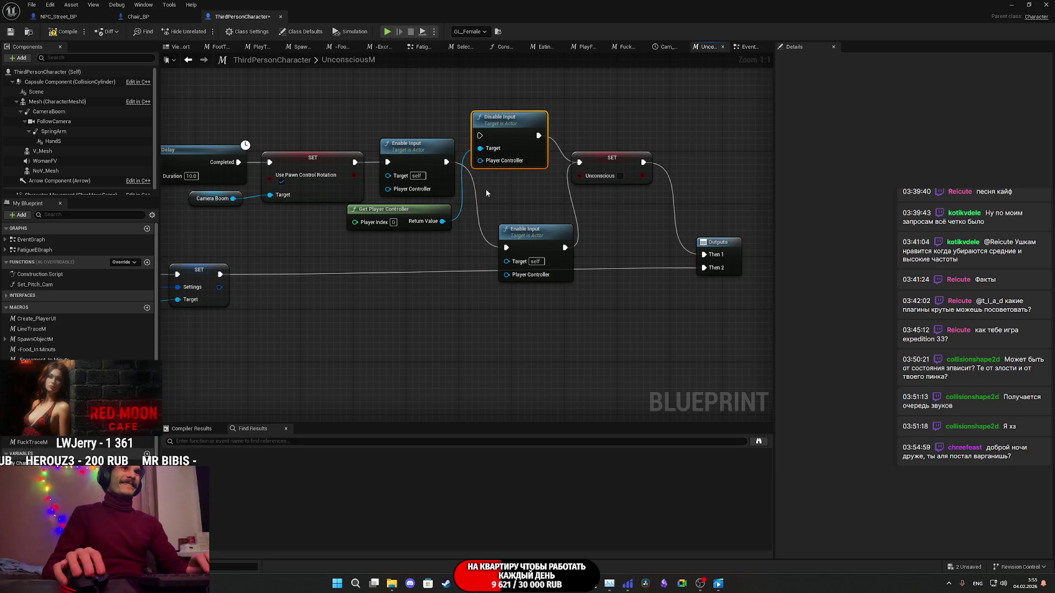
pyautogui.press('Delete')
pyautogui.moveTo(523, 269)
pyautogui.mouseDown()
pyautogui.moveTo(507, 169)
pyautogui.moveTo(495, 160)
pyautogui.mouseUp()
# Step: Line up the new Enable Input, Unconscious SET and Outputs nodes, then return to the level
pyautogui.click(594, 224)
pyautogui.moveTo(578, 171); pyautogui.dragTo(558, 171)
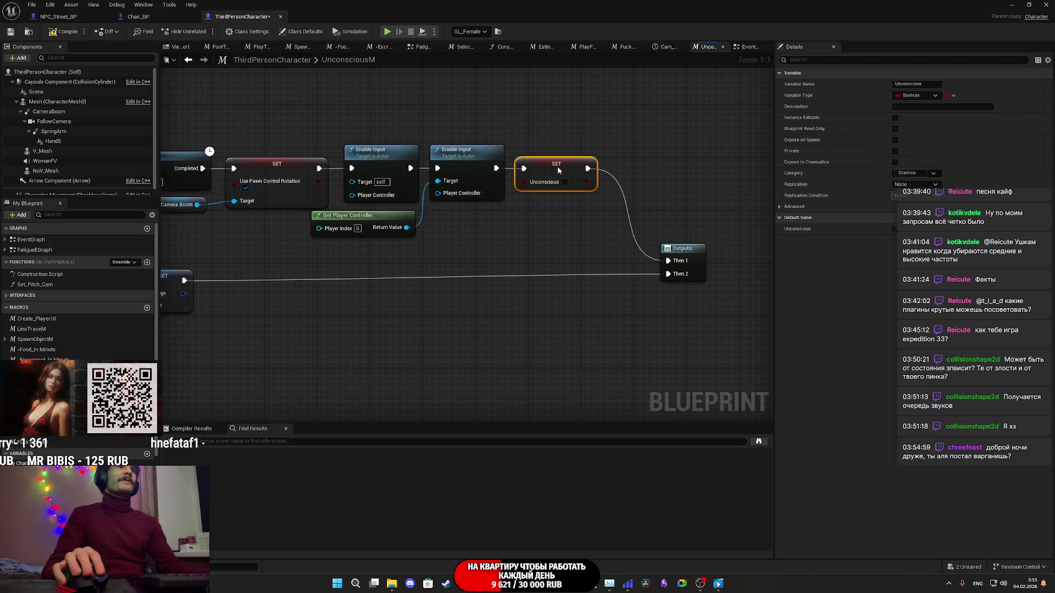
pyautogui.moveTo(676, 245); pyautogui.dragTo(643, 245)
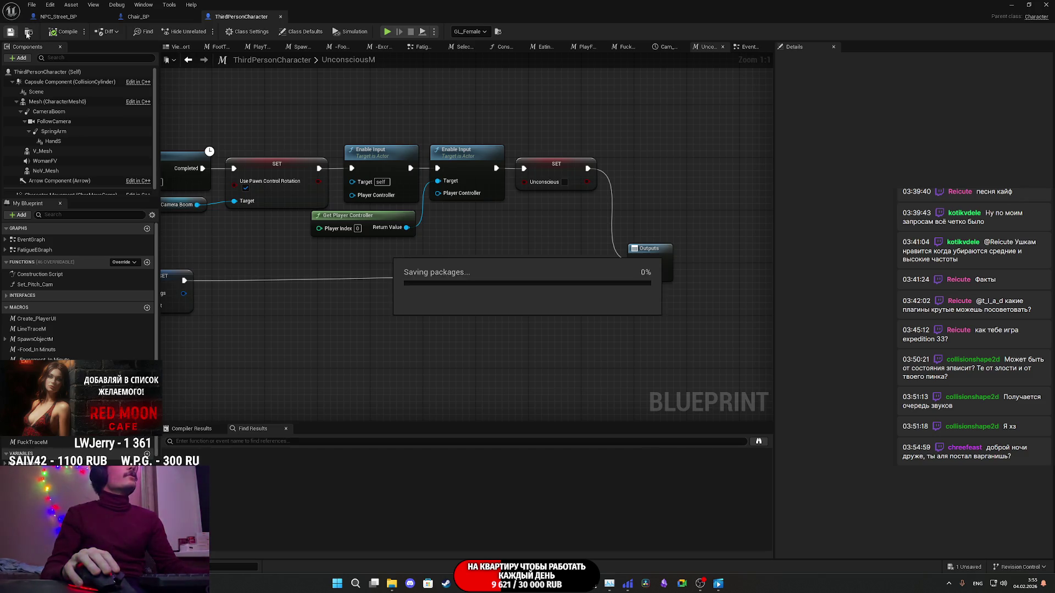
pyautogui.click(1013, 5)
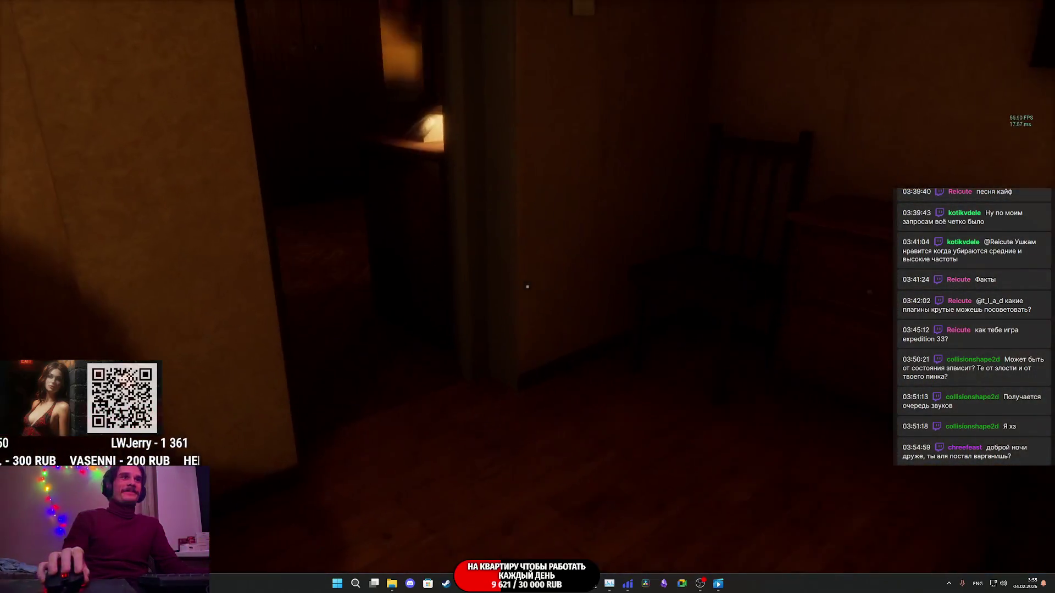
# Step: Sit on the free chair, then walk through the hallway door and along the street path
pyautogui.press('e')
pyautogui.press('e')
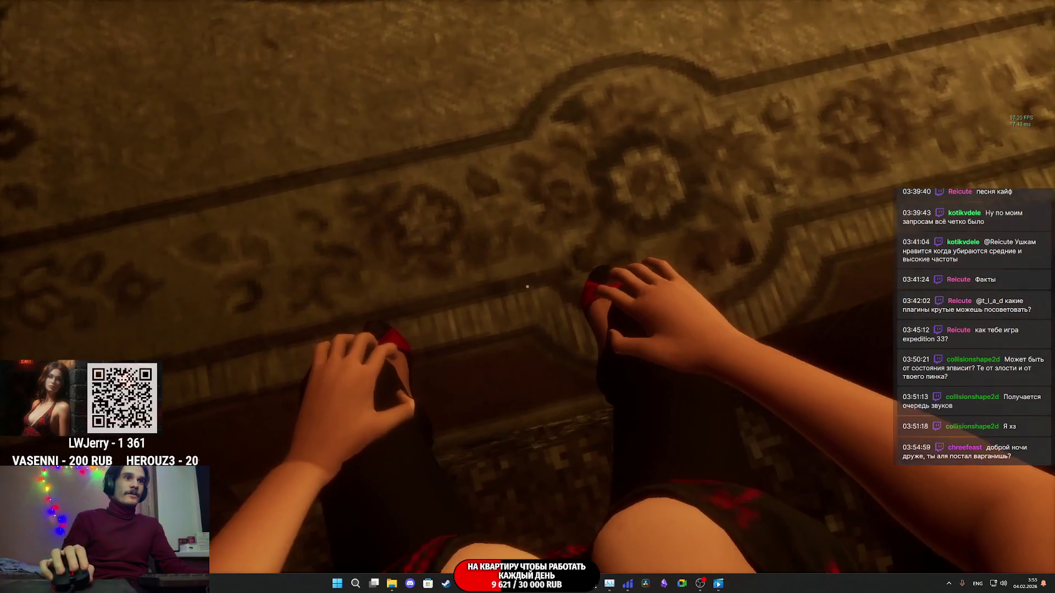
pyautogui.press('w')
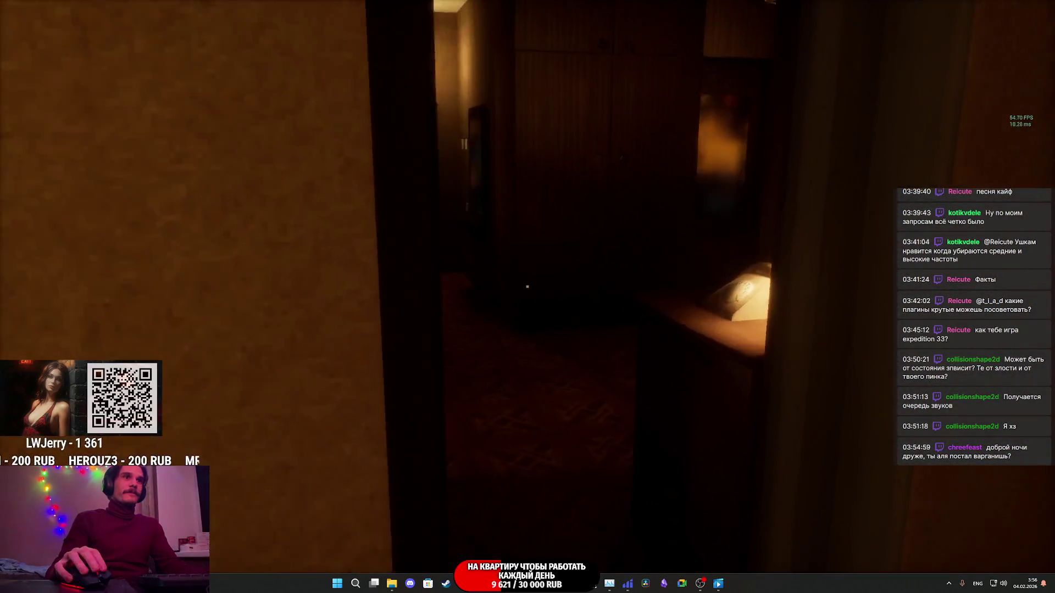
pyautogui.press('e')
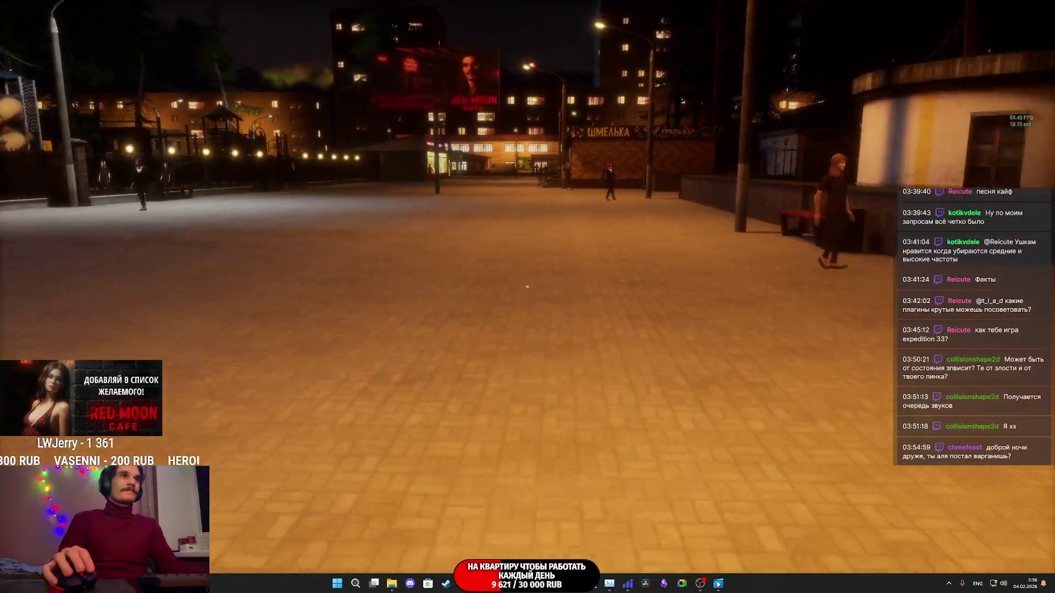
pyautogui.press('w')
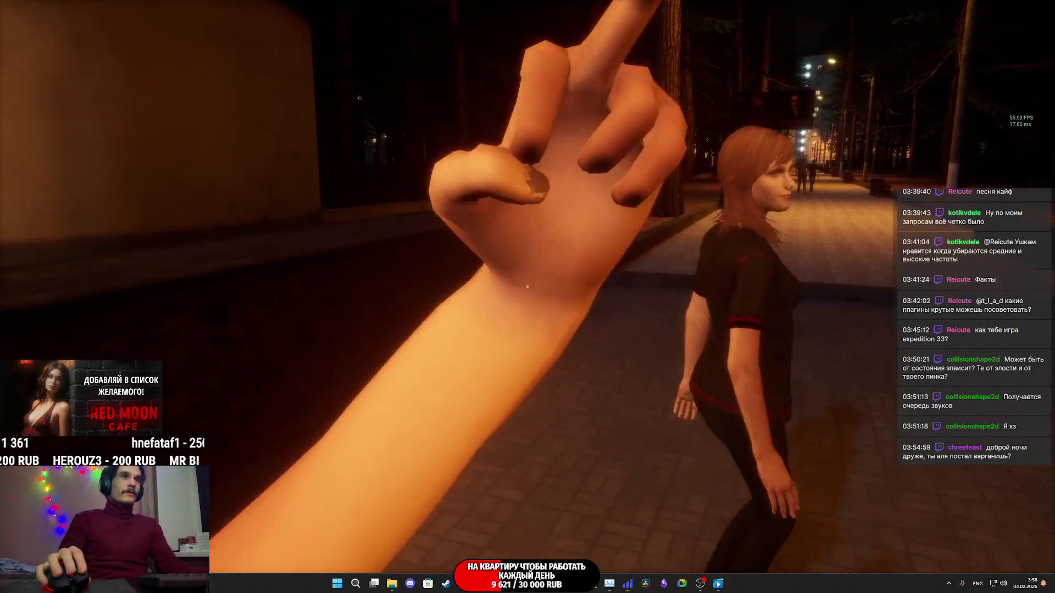
# Step: Follow the girl across the plaza toward the cafe and wave at the red-haired woman
pyautogui.press('w')
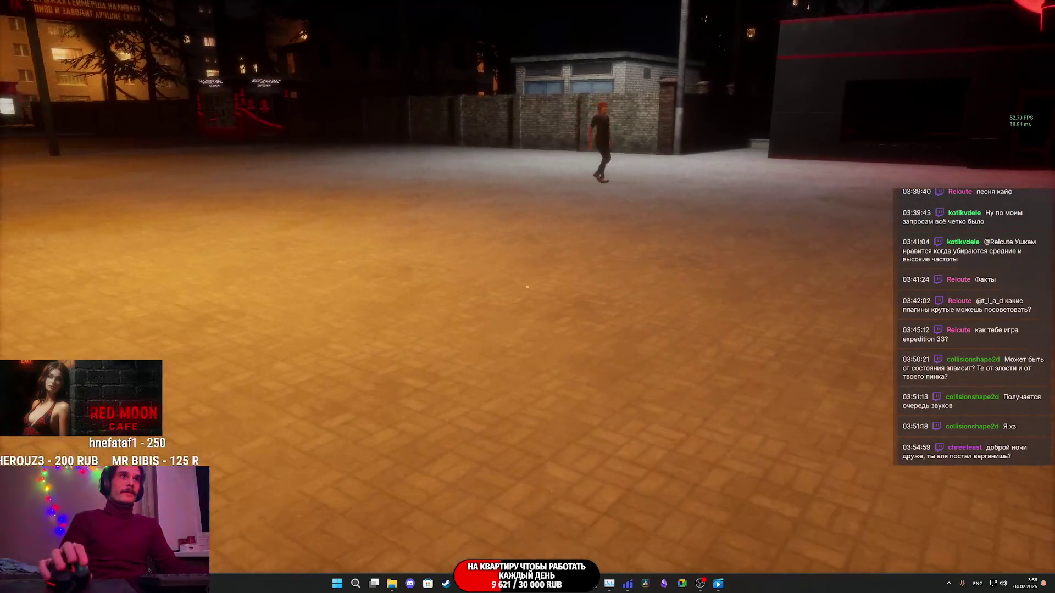
pyautogui.press('w')
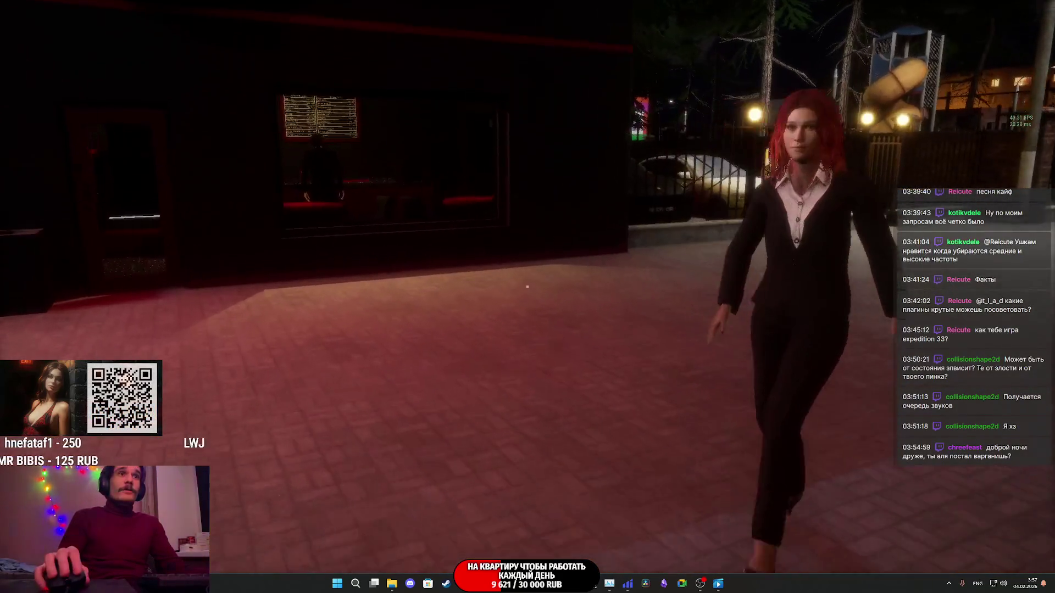
pyautogui.press('e')
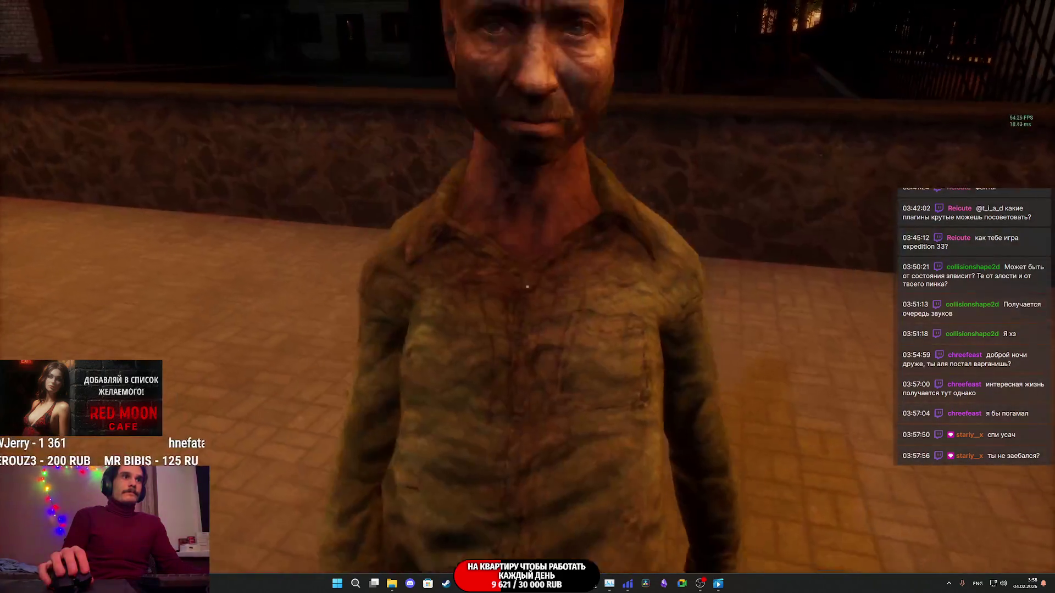
# Step: Kick the street NPC, then walk over to the NPC leaning on the stone wall
pyautogui.click(527, 286)
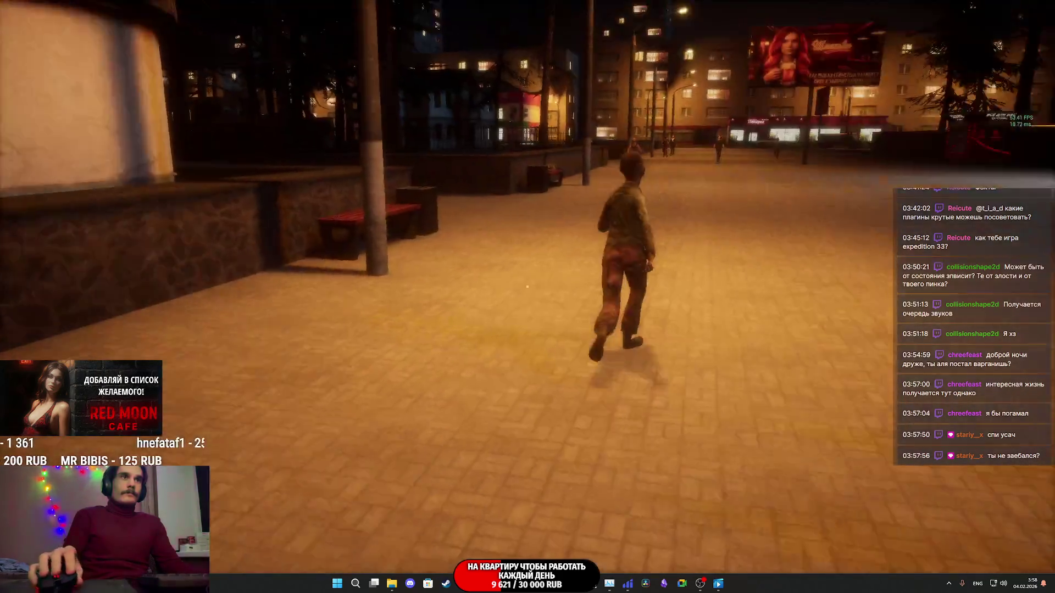
pyautogui.press('w')
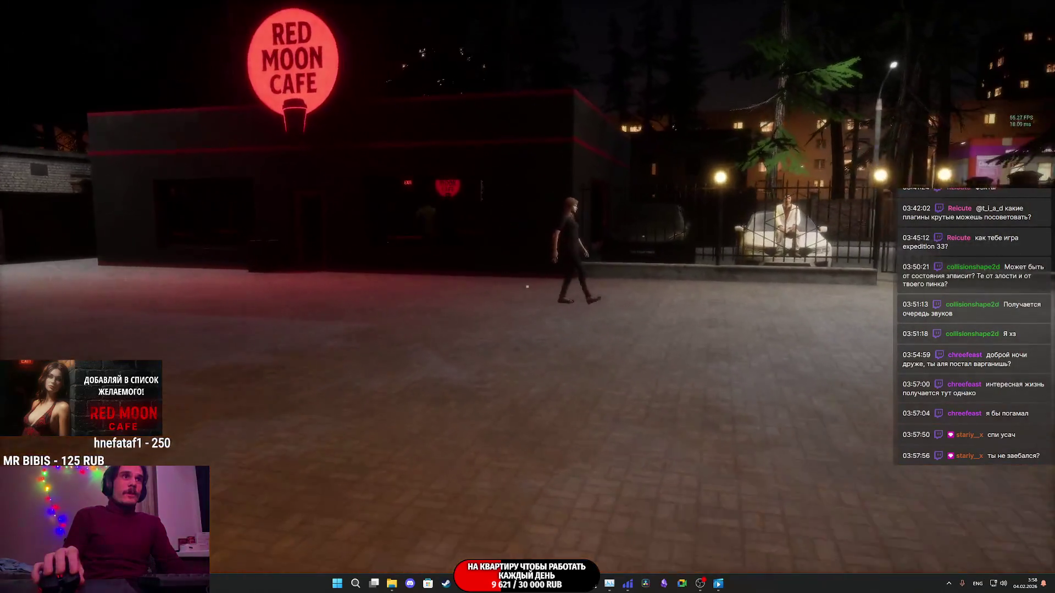
pyautogui.press('w')
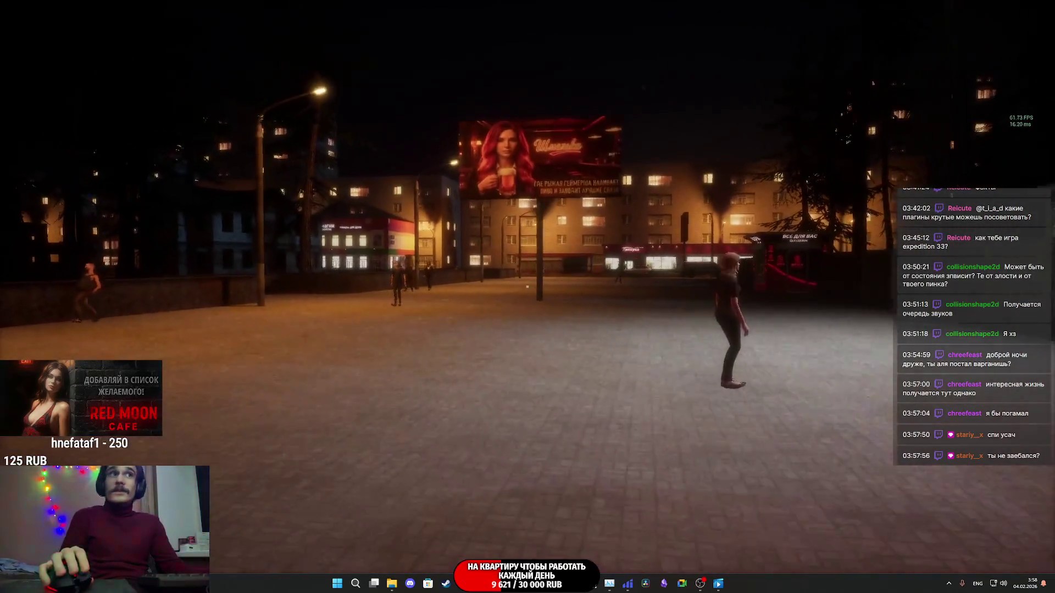
pyautogui.press('w')
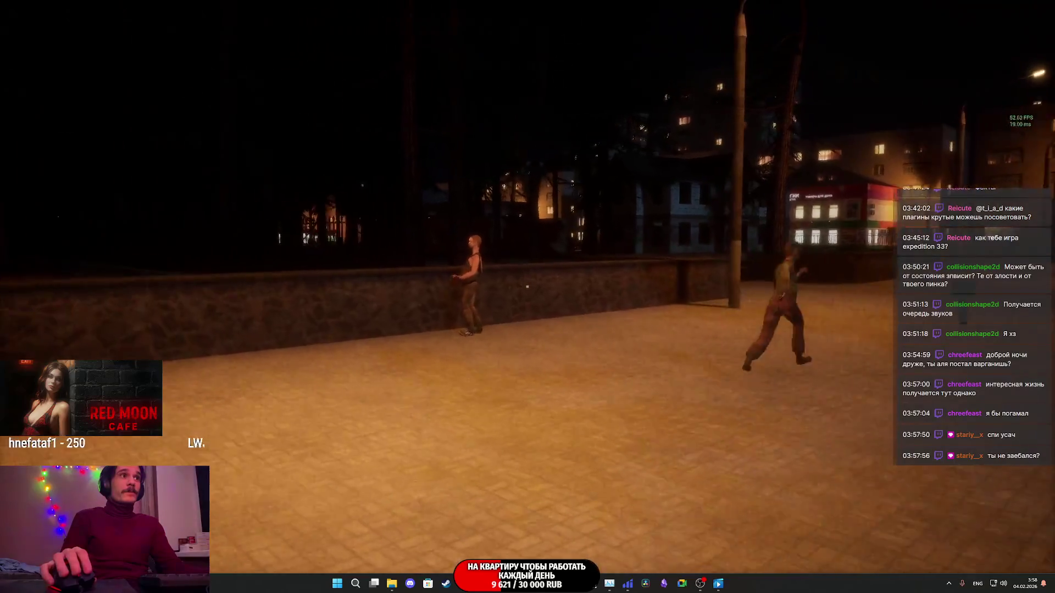
pyautogui.press('w')
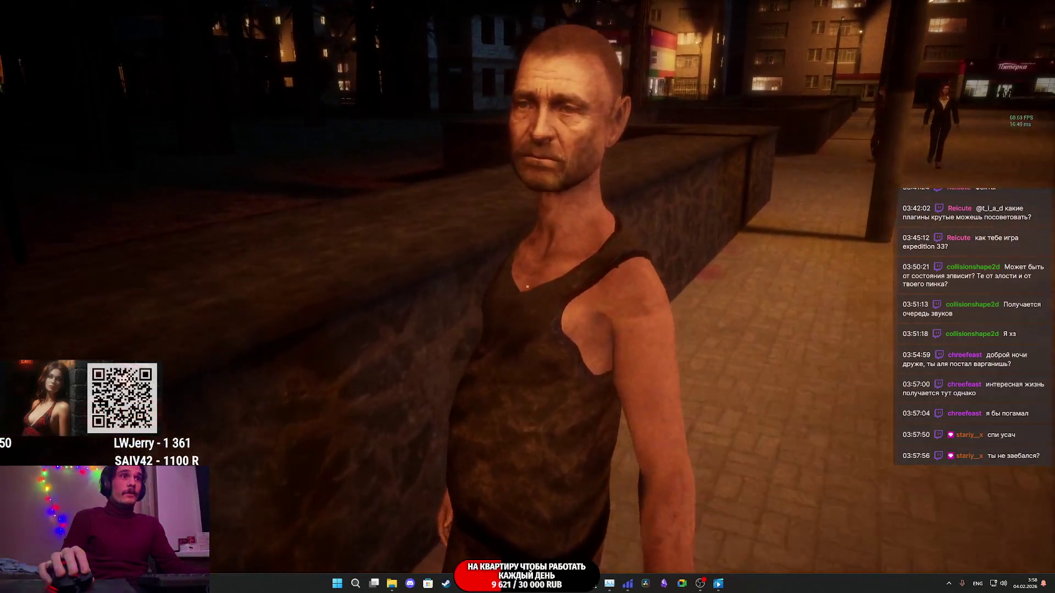
# Step: Shove and strike the leaning NPC, gesture at it, then stop the playtest
pyautogui.click(527, 286)
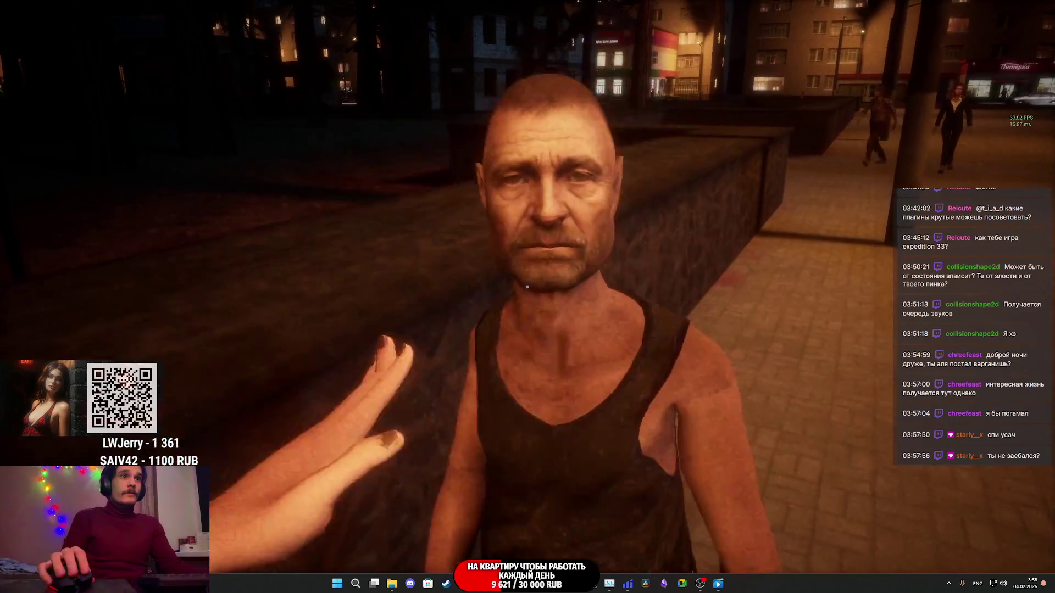
pyautogui.click(527, 286)
pyautogui.click(527, 286)
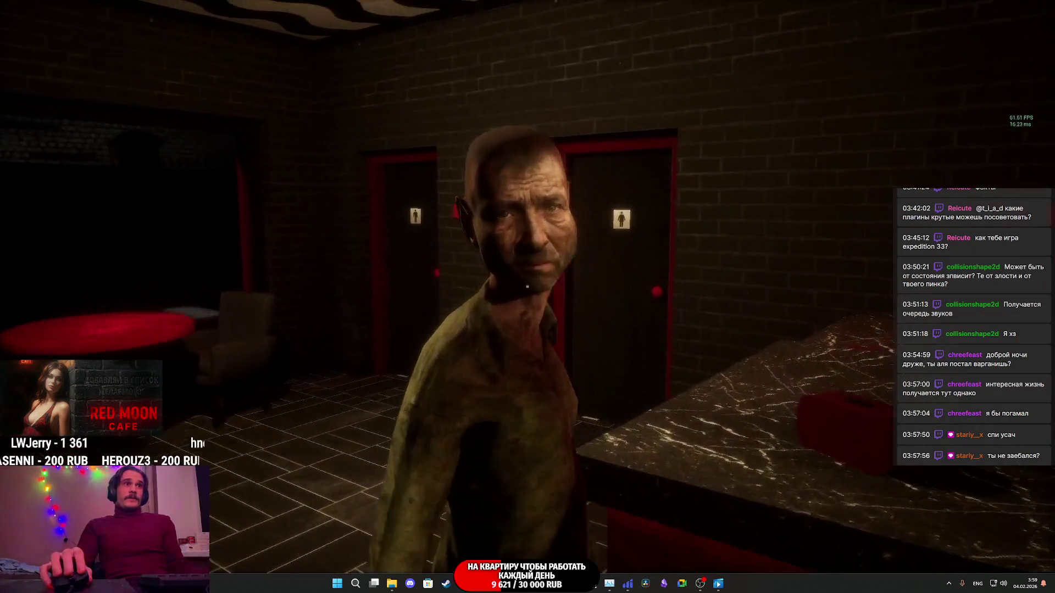
pyautogui.press('f')
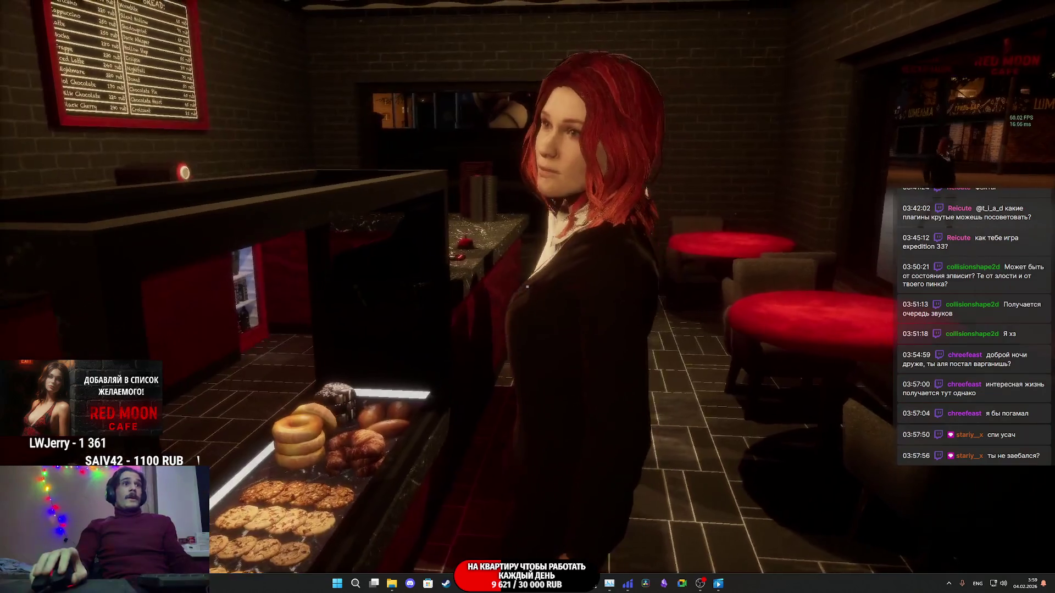
pyautogui.press('Escape')
pyautogui.moveTo(598, 176); pyautogui.dragTo(536, 175)
# Step: Select the street NPC and open NPC_Street_BP in the Blueprint editor, panning toward Move to Point
pyautogui.click(493, 205)
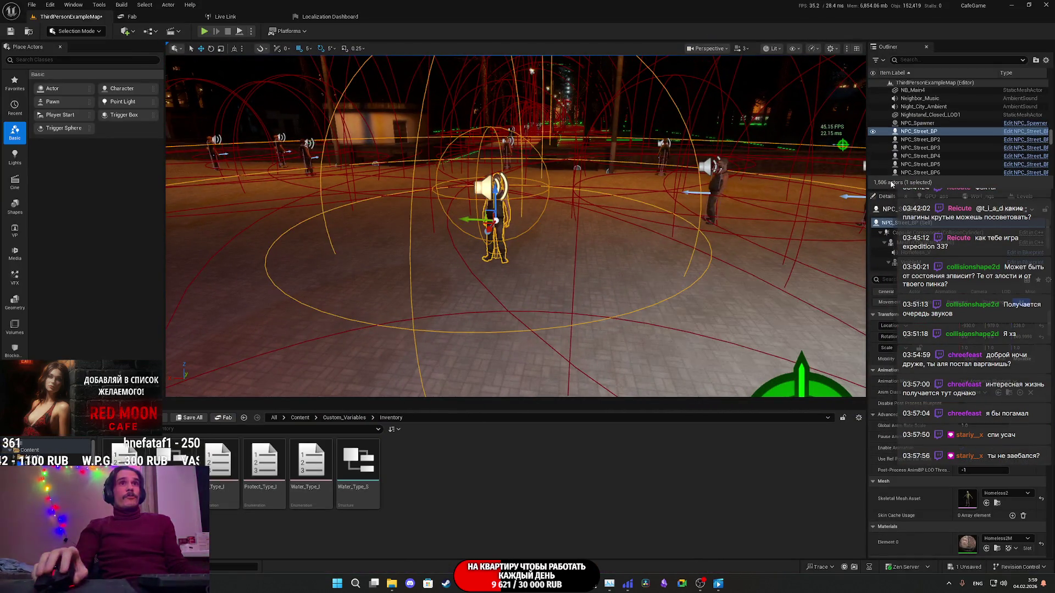
pyautogui.click(995, 234)
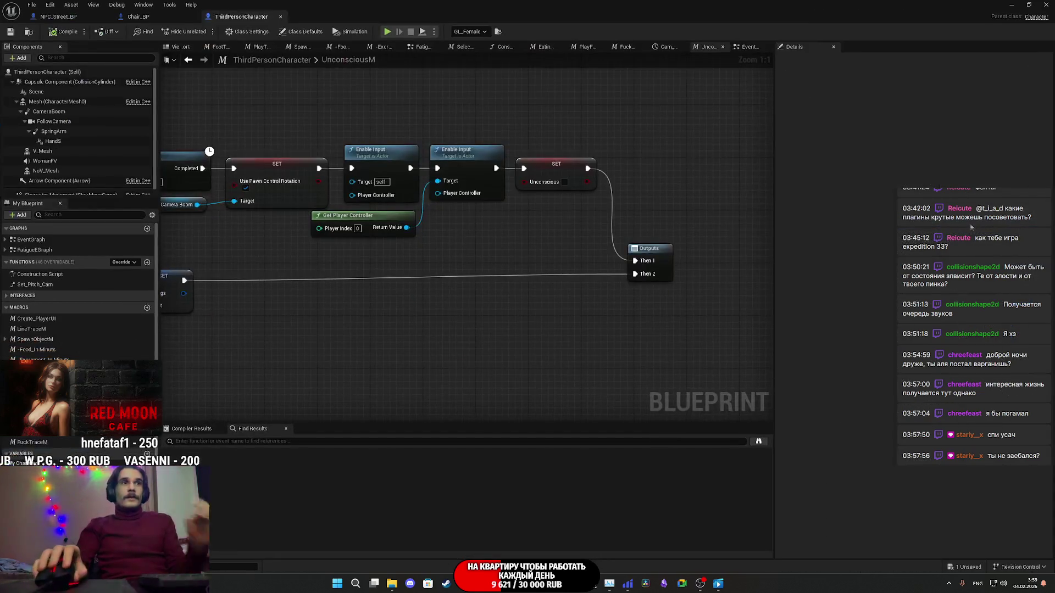
pyautogui.scroll(-8, 557, 111)
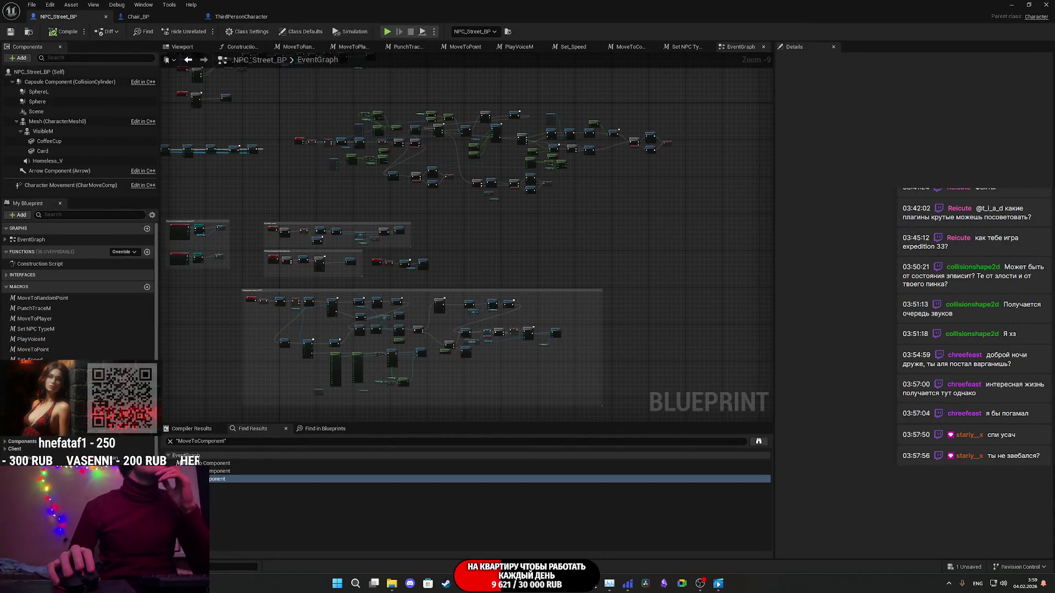
pyautogui.moveTo(394, 126); pyautogui.dragTo(661, 287)
pyautogui.scroll(8, 477, 142)
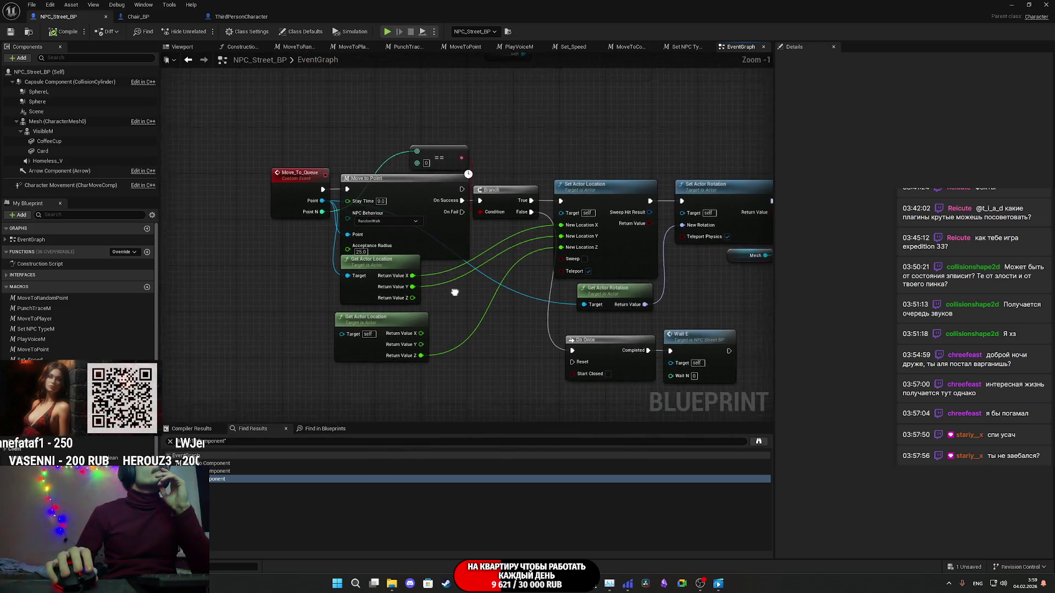
pyautogui.moveTo(477, 297); pyautogui.dragTo(304, 306)
# Step: Survey the EventGraph's Load Game, Cast To Settings and BeginPlay nodes around Move_To_Queue
pyautogui.scroll(-9, 306, 289)
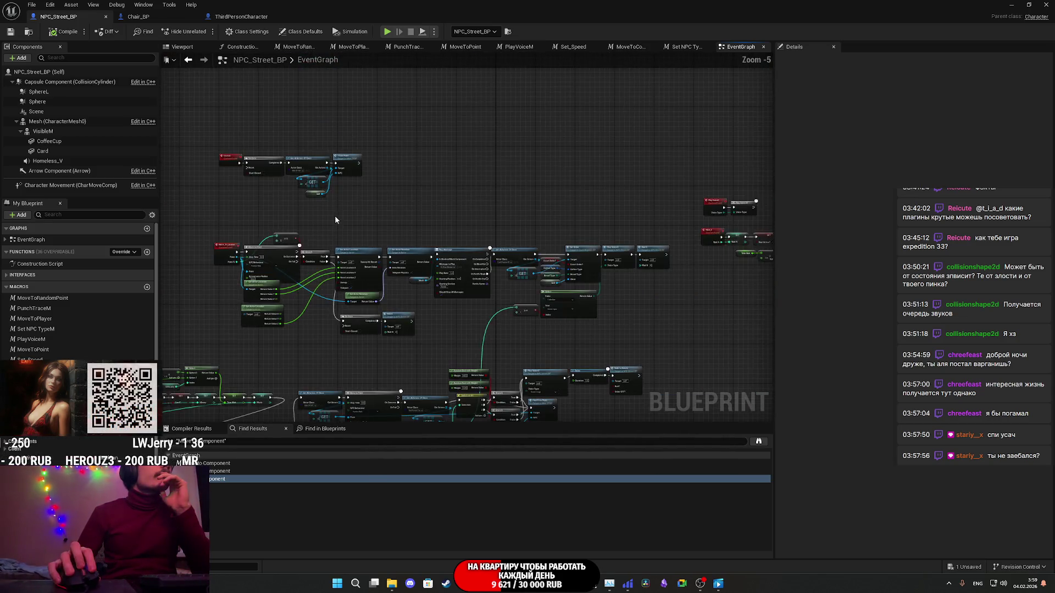
pyautogui.scroll(7, 362, 253)
pyautogui.moveTo(363, 254)
pyautogui.mouseDown()
pyautogui.moveTo(421, 210)
pyautogui.moveTo(623, 138)
pyautogui.moveTo(335, 211)
pyautogui.moveTo(345, 213)
pyautogui.mouseUp()
pyautogui.scroll(3, 345, 213)
pyautogui.moveTo(419, 259); pyautogui.dragTo(248, 267)
pyautogui.moveTo(353, 269)
pyautogui.mouseDown()
pyautogui.moveTo(459, 276)
pyautogui.moveTo(445, 281)
pyautogui.mouseUp()
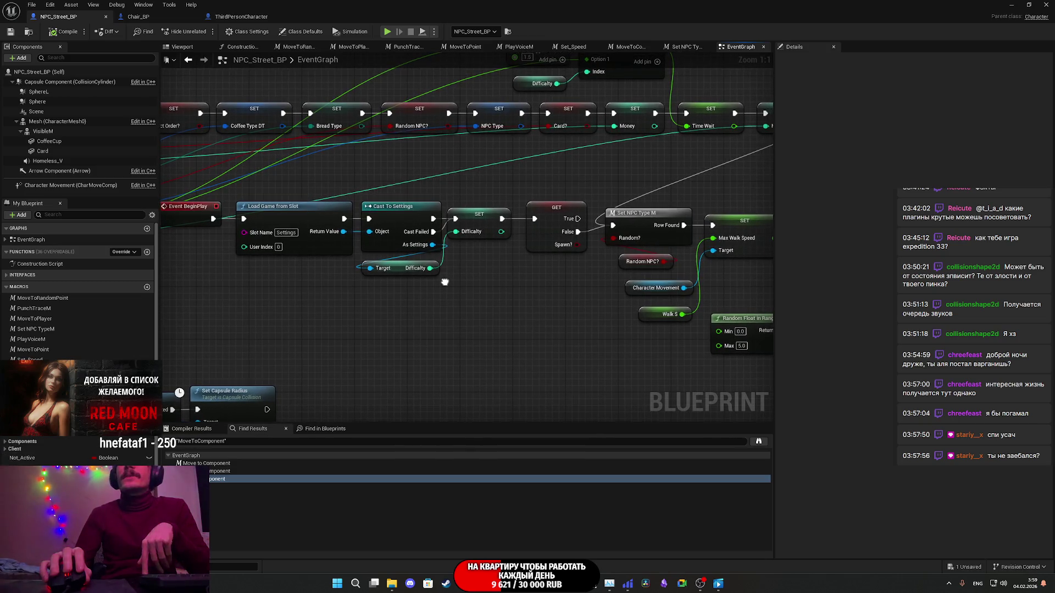
pyautogui.scroll(-4, 445, 281)
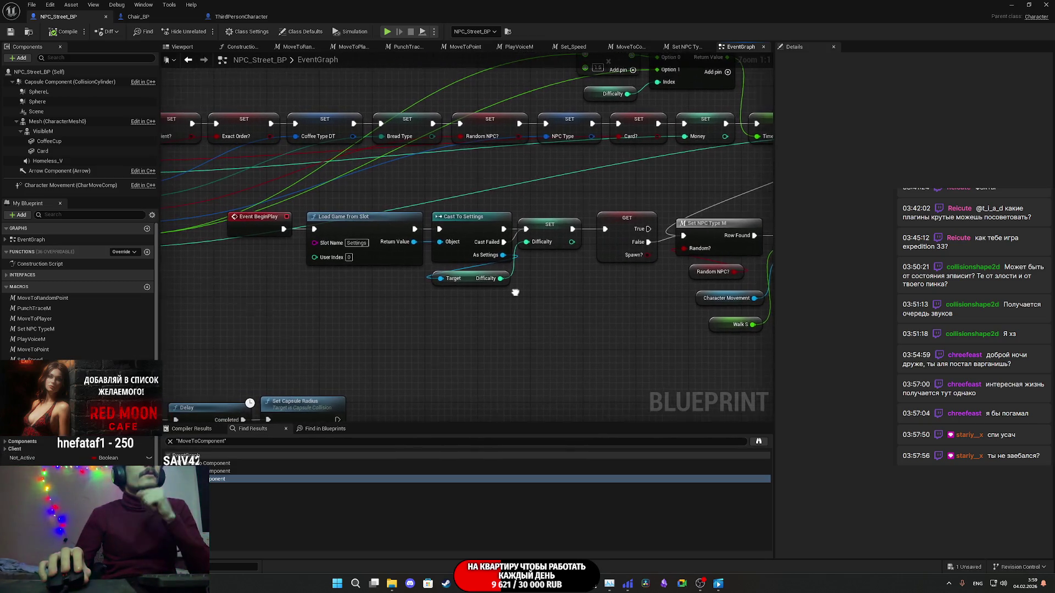
pyautogui.moveTo(444, 282); pyautogui.dragTo(255, 260)
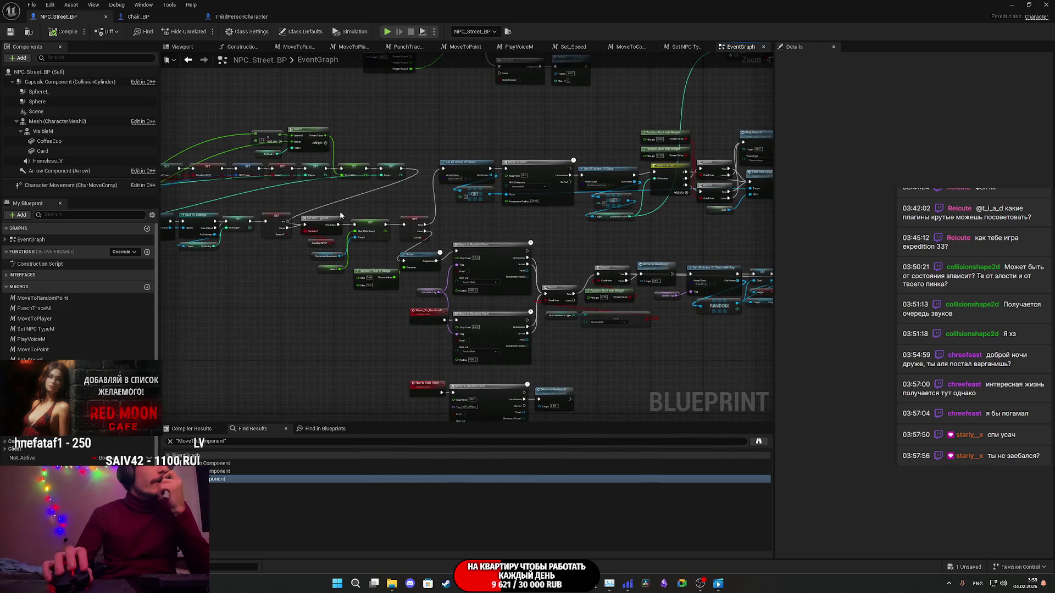
pyautogui.scroll(-2, 256, 260)
pyautogui.scroll(2, 330, 231)
pyautogui.moveTo(397, 176); pyautogui.dragTo(500, 331)
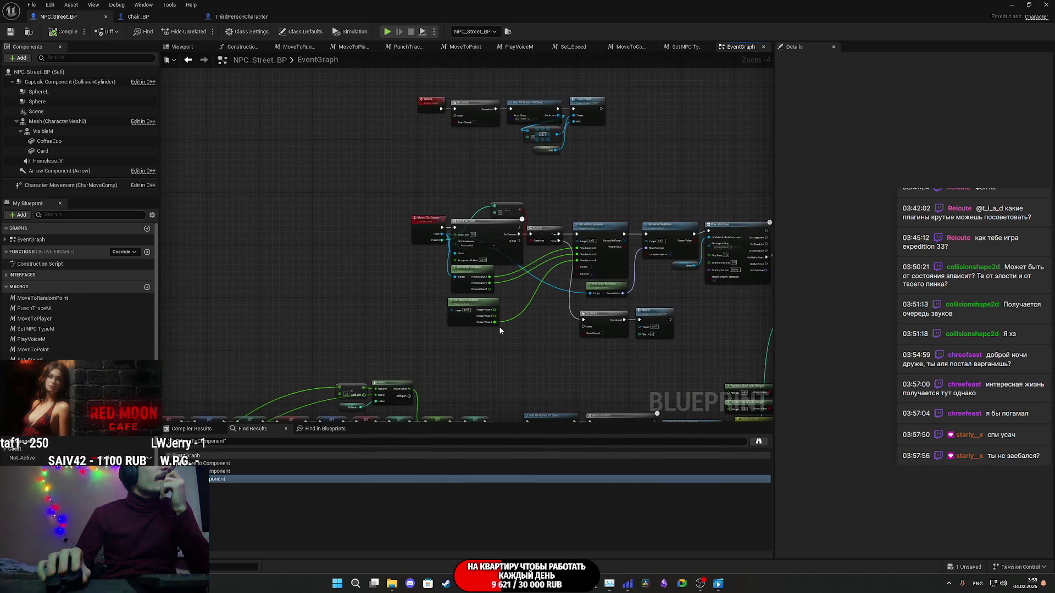
pyautogui.scroll(4, 503, 288)
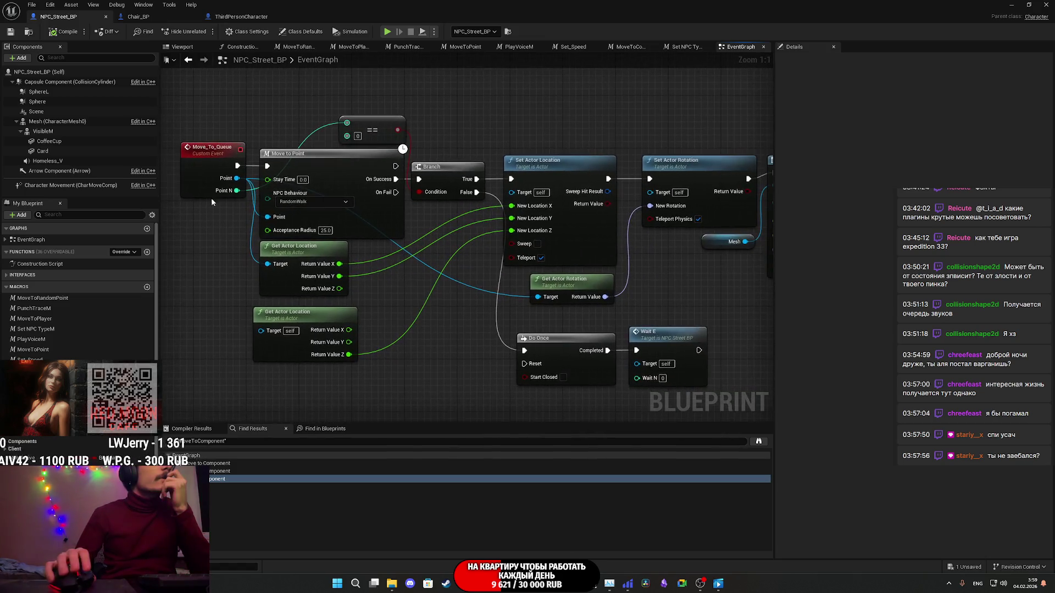
# Step: Box-select the Do Once and Wait E nodes and nudge them slightly up-left
pyautogui.moveTo(428, 279)
pyautogui.mouseDown()
pyautogui.moveTo(316, 266)
pyautogui.moveTo(489, 286)
pyautogui.moveTo(413, 259)
pyautogui.mouseUp()
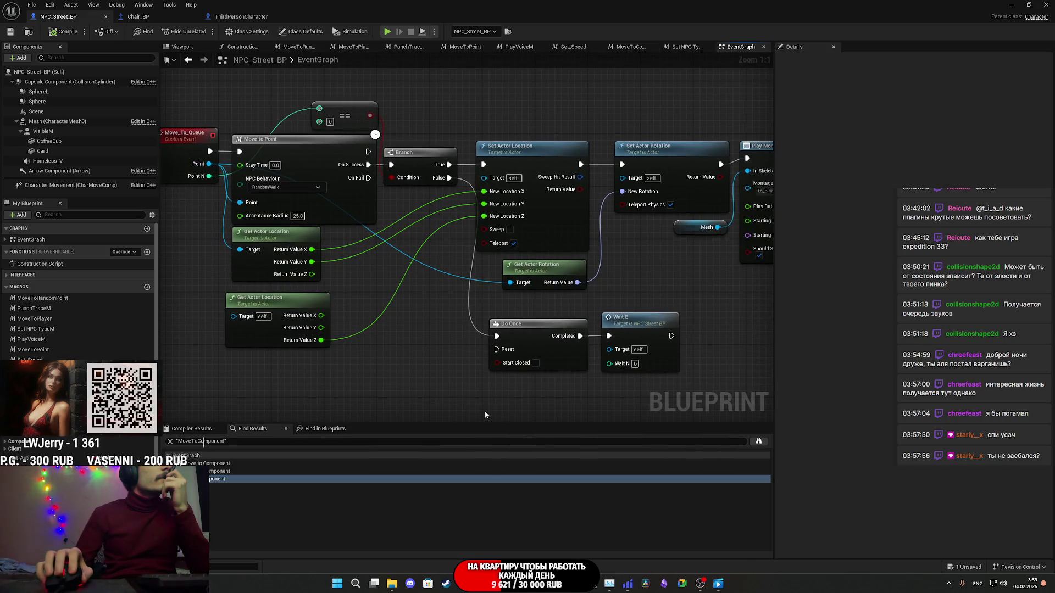
pyautogui.moveTo(695, 313); pyautogui.dragTo(695, 314)
pyautogui.moveTo(531, 351); pyautogui.dragTo(523, 345)
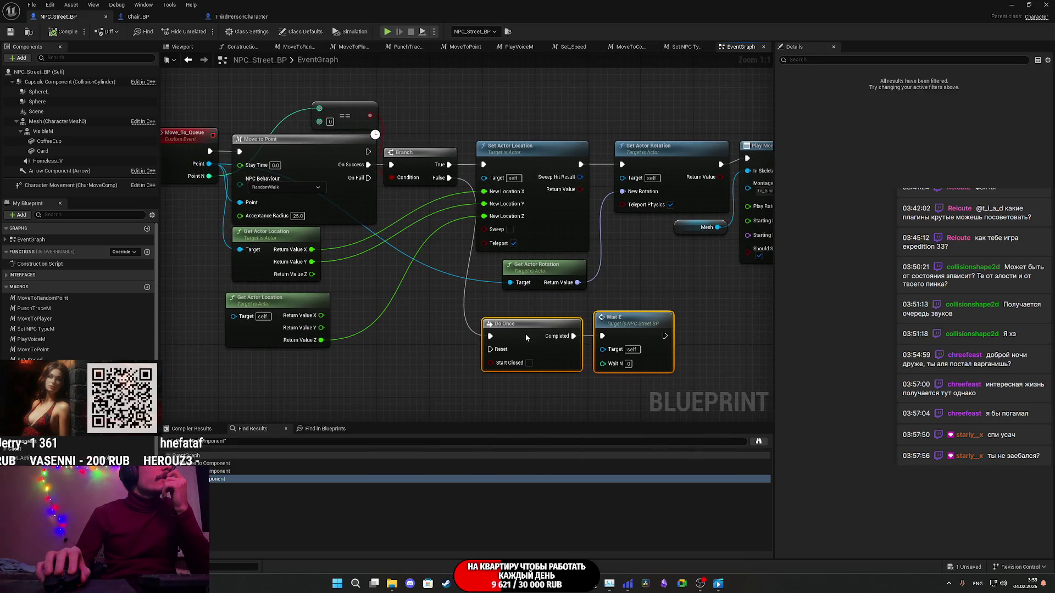
pyautogui.moveTo(537, 303); pyautogui.dragTo(451, 275)
# Step: Review the Play Montage, Set Order, Branch and Set Actor Location chain around Move_To_Queue
pyautogui.moveTo(360, 168); pyautogui.dragTo(410, 176)
pyautogui.moveTo(483, 147)
pyautogui.mouseDown()
pyautogui.moveTo(174, 145)
pyautogui.moveTo(330, 142)
pyautogui.moveTo(315, 140)
pyautogui.mouseUp()
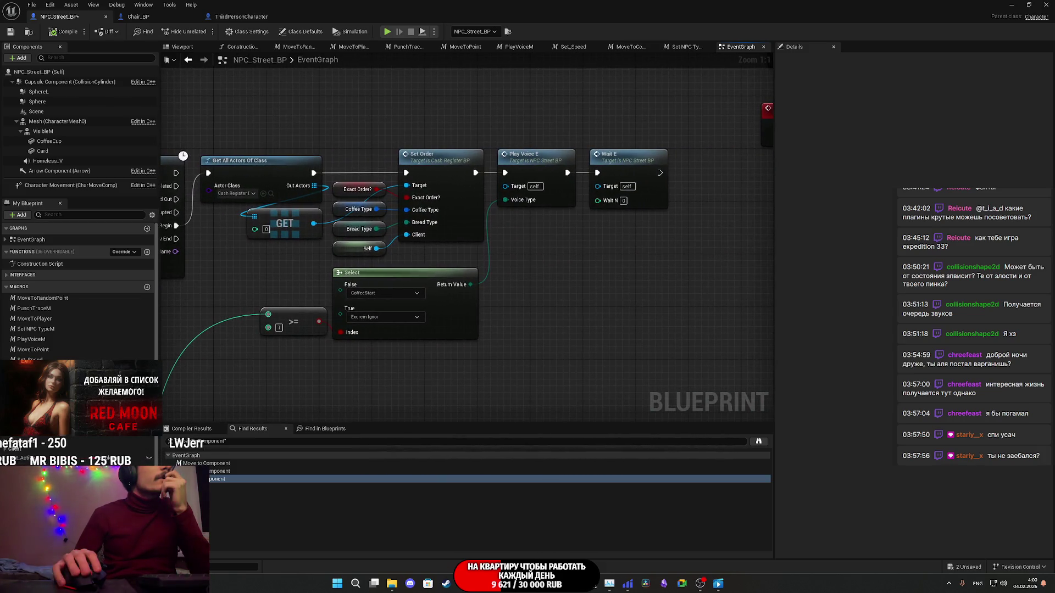
pyautogui.moveTo(494, 220)
pyautogui.mouseDown()
pyautogui.moveTo(358, 209)
pyautogui.moveTo(176, 236)
pyautogui.moveTo(154, 250)
pyautogui.mouseUp()
pyautogui.moveTo(467, 302); pyautogui.dragTo(425, 305)
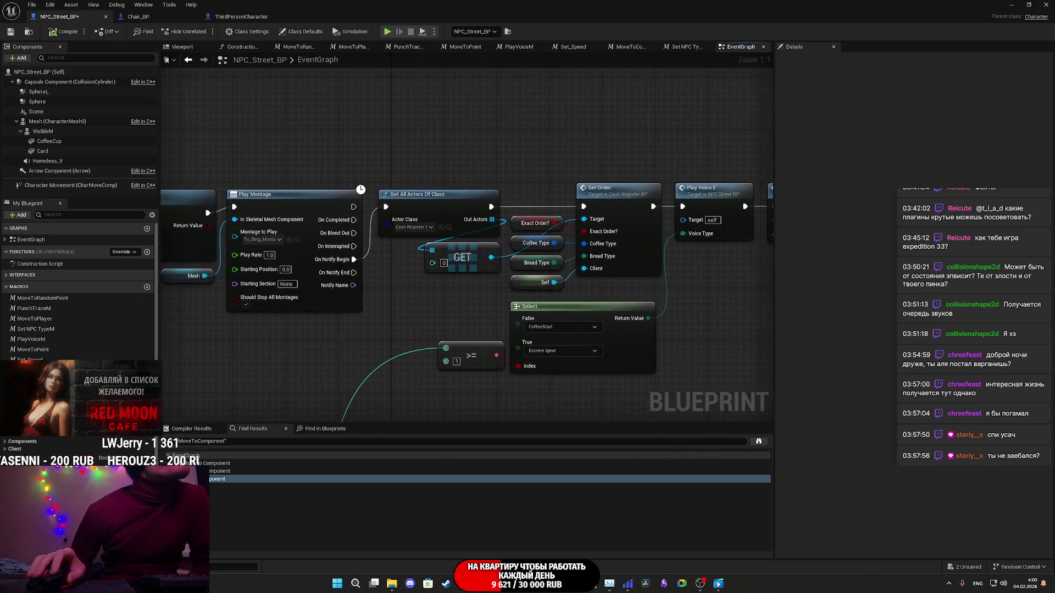
pyautogui.moveTo(353, 306); pyautogui.dragTo(772, 264)
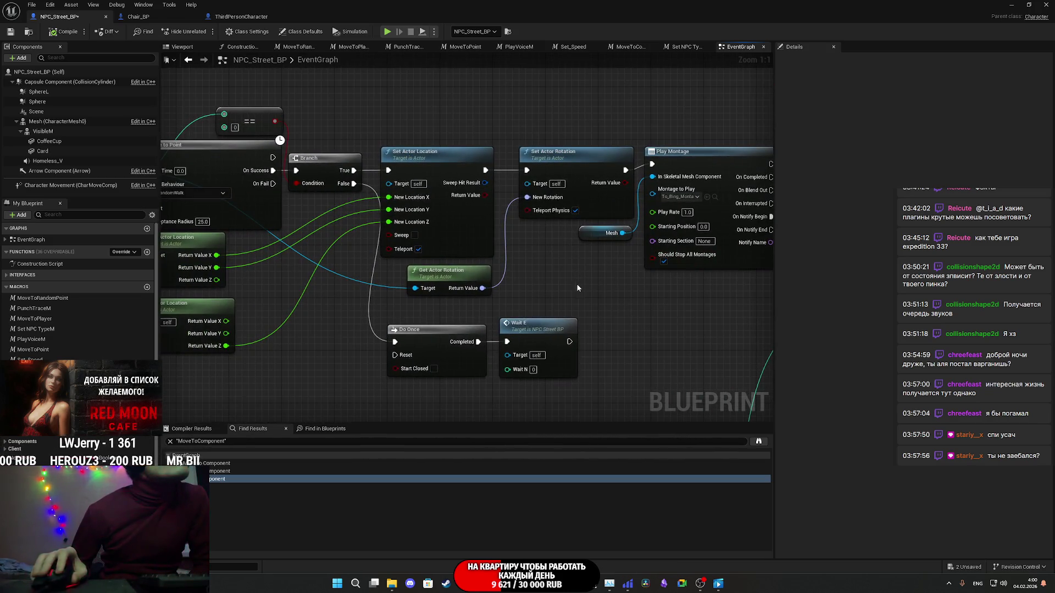
pyautogui.moveTo(568, 284)
pyautogui.mouseDown()
pyautogui.moveTo(726, 267)
pyautogui.moveTo(818, 275)
pyautogui.moveTo(722, 273)
pyautogui.mouseUp()
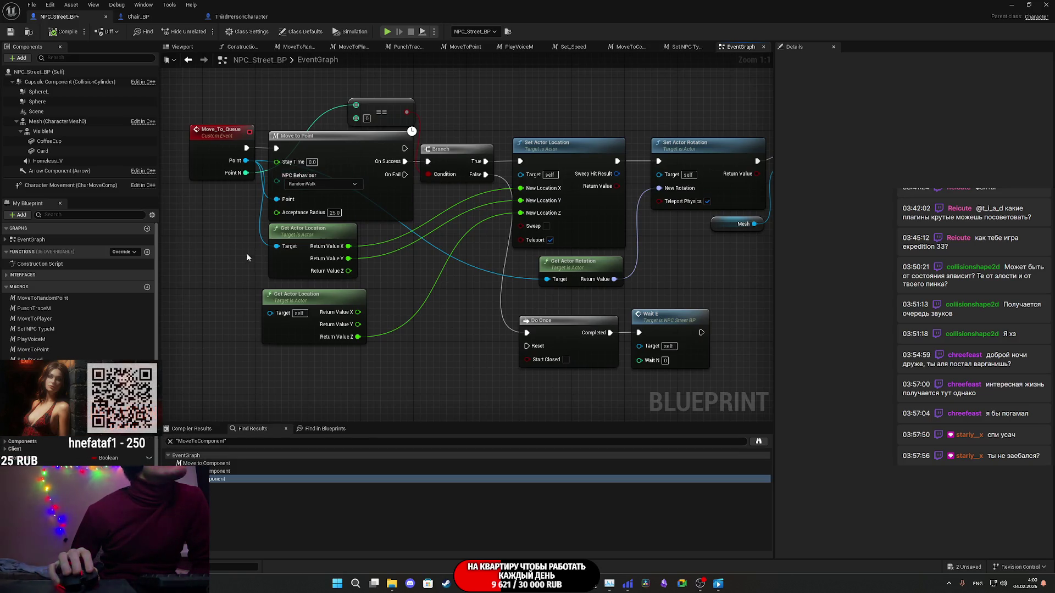
pyautogui.moveTo(328, 379)
pyautogui.mouseDown()
pyautogui.moveTo(417, 101)
pyautogui.moveTo(427, 347)
pyautogui.moveTo(411, 335)
pyautogui.mouseUp()
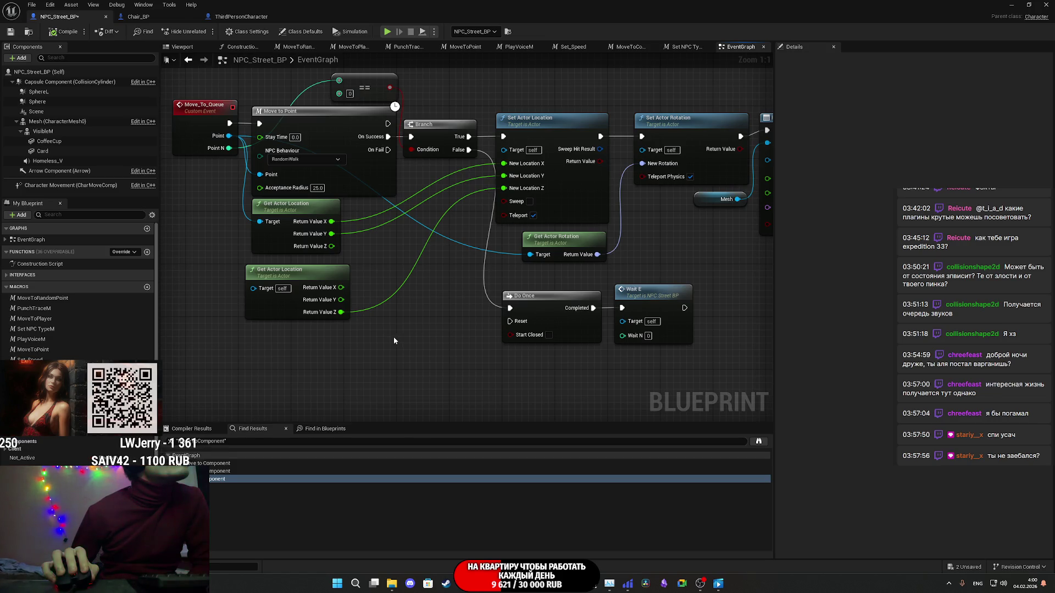
pyautogui.moveTo(405, 328); pyautogui.dragTo(306, 321)
pyautogui.click(544, 321)
pyautogui.click(492, 360)
pyautogui.moveTo(492, 360)
pyautogui.mouseDown()
pyautogui.moveTo(454, 372)
pyautogui.moveTo(420, 365)
pyautogui.moveTo(495, 368)
pyautogui.mouseUp()
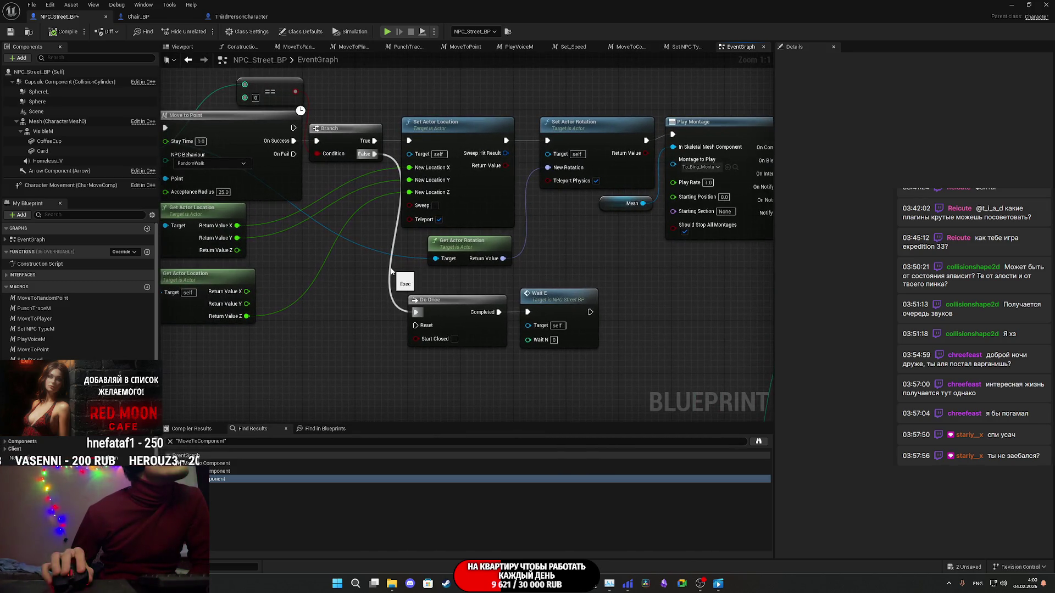
pyautogui.moveTo(391, 270); pyautogui.dragTo(477, 281)
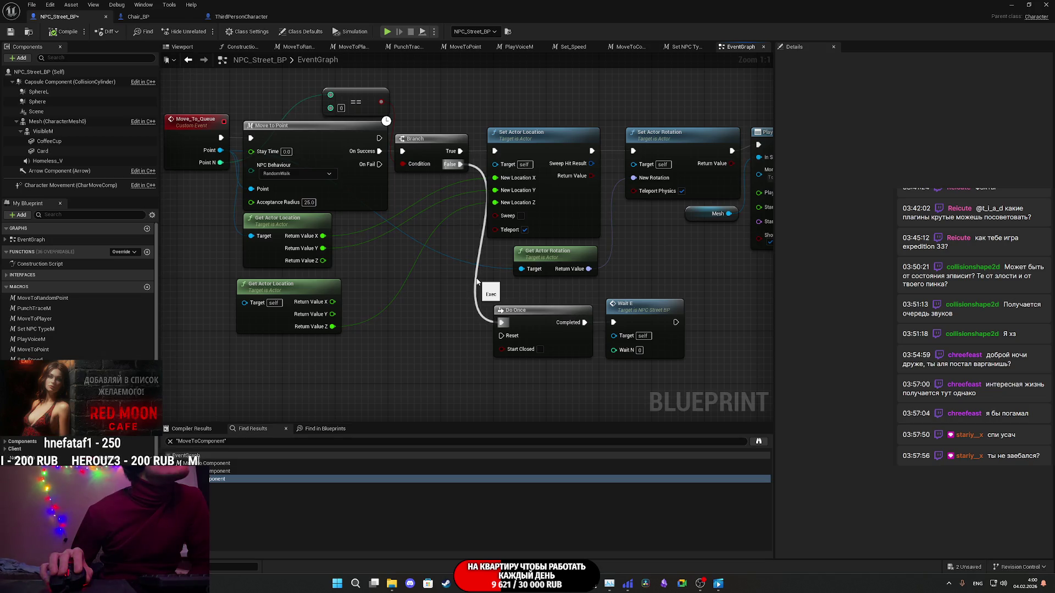
pyautogui.moveTo(532, 284)
pyautogui.mouseDown()
pyautogui.moveTo(449, 285)
pyautogui.moveTo(640, 292)
pyautogui.moveTo(382, 295)
pyautogui.moveTo(566, 297)
pyautogui.moveTo(527, 298)
pyautogui.mouseUp()
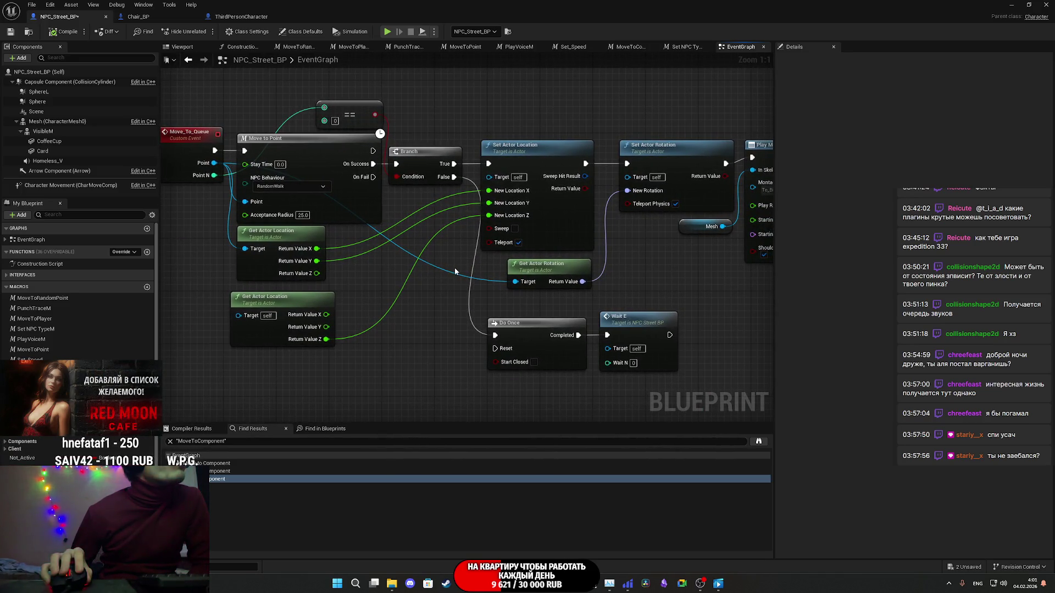
pyautogui.moveTo(441, 277); pyautogui.dragTo(367, 282)
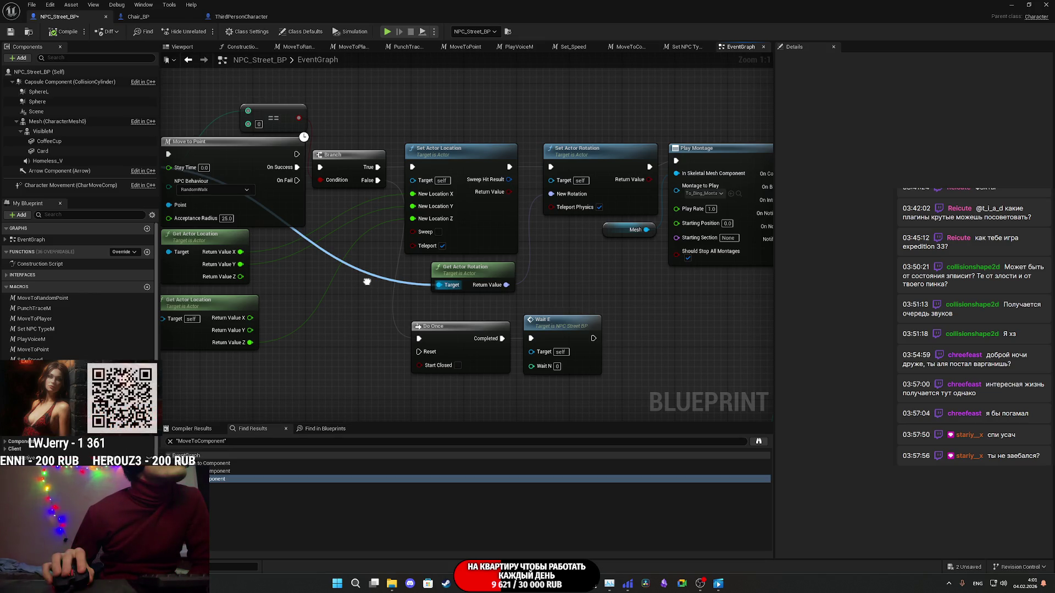
pyautogui.moveTo(367, 282)
pyautogui.mouseDown()
pyautogui.moveTo(335, 283)
pyautogui.moveTo(380, 279)
pyautogui.moveTo(391, 299)
pyautogui.moveTo(232, 276)
pyautogui.moveTo(30, 280)
pyautogui.moveTo(418, 266)
pyautogui.moveTo(3, 274)
pyautogui.mouseUp()
pyautogui.moveTo(467, 275); pyautogui.dragTo(236, 275)
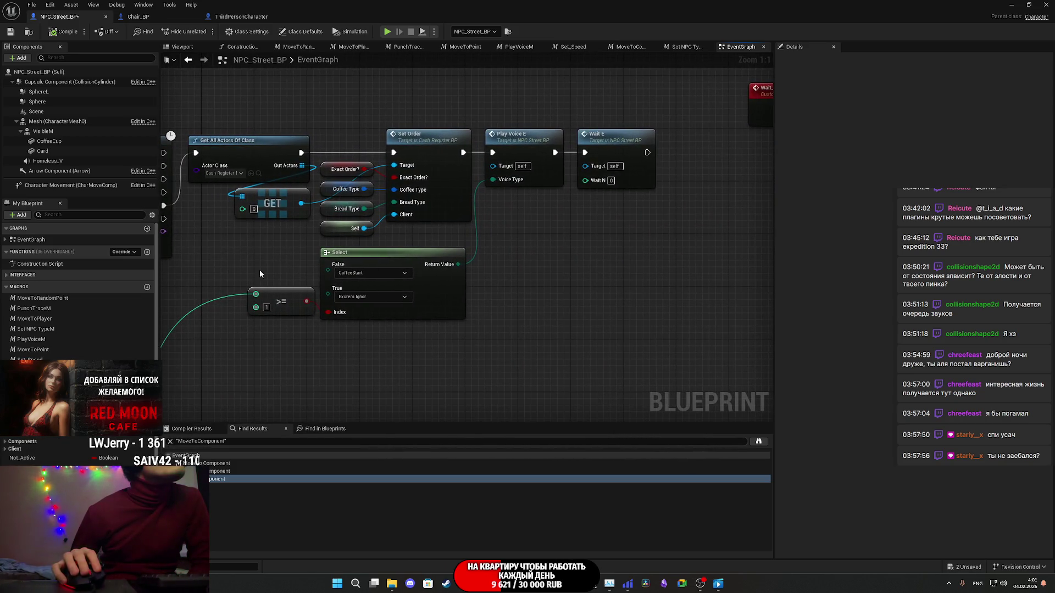
# Step: Bring the PlayVoiceE, Wait_E, Retriggerable Delay and Wait E nodes into view
pyautogui.moveTo(640, 199); pyautogui.dragTo(406, 266)
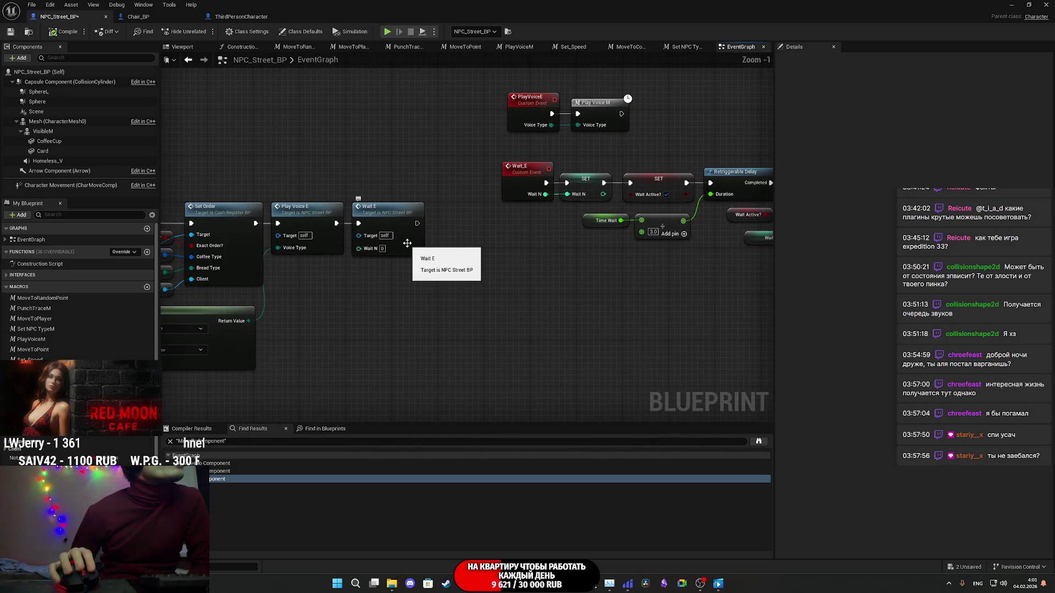
pyautogui.scroll(-1, 463, 237)
pyautogui.moveTo(463, 238); pyautogui.dragTo(299, 276)
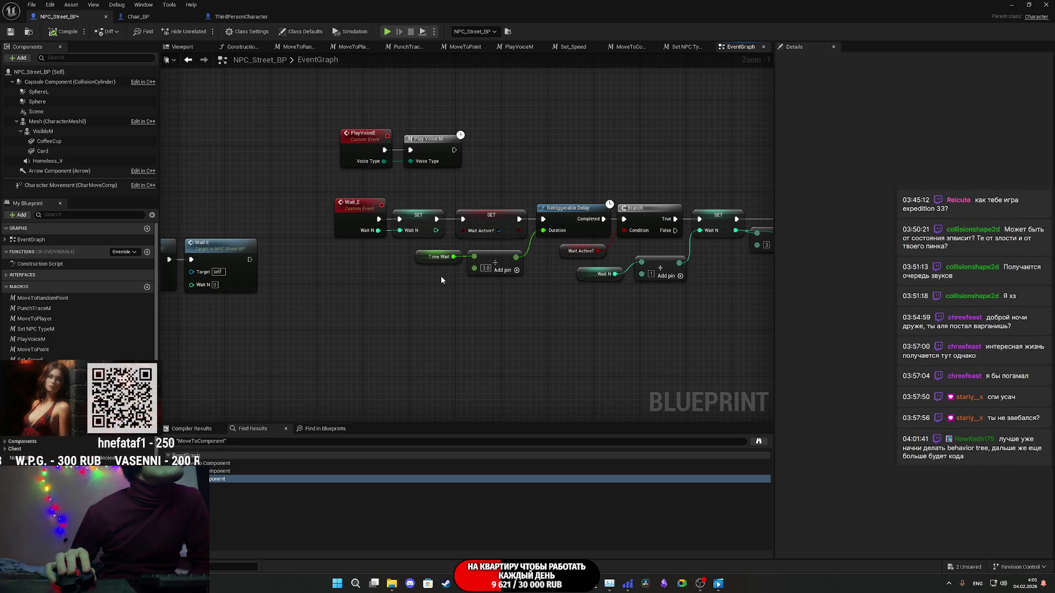
pyautogui.moveTo(423, 281)
pyautogui.mouseDown()
pyautogui.moveTo(769, 268)
pyautogui.moveTo(744, 173)
pyautogui.moveTo(791, 110)
pyautogui.moveTo(765, 216)
pyautogui.moveTo(416, 271)
pyautogui.mouseUp()
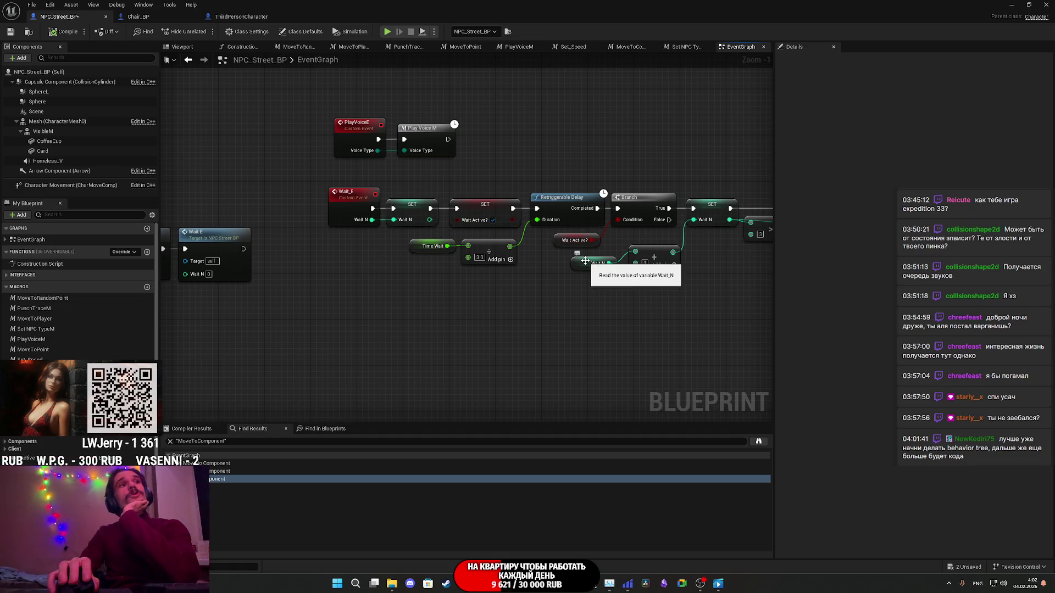
pyautogui.moveTo(328, 330)
pyautogui.mouseDown()
pyautogui.moveTo(584, 182)
pyautogui.moveTo(553, 313)
pyautogui.moveTo(483, 294)
pyautogui.moveTo(302, 297)
pyautogui.mouseUp()
pyautogui.moveTo(562, 308); pyautogui.dragTo(374, 322)
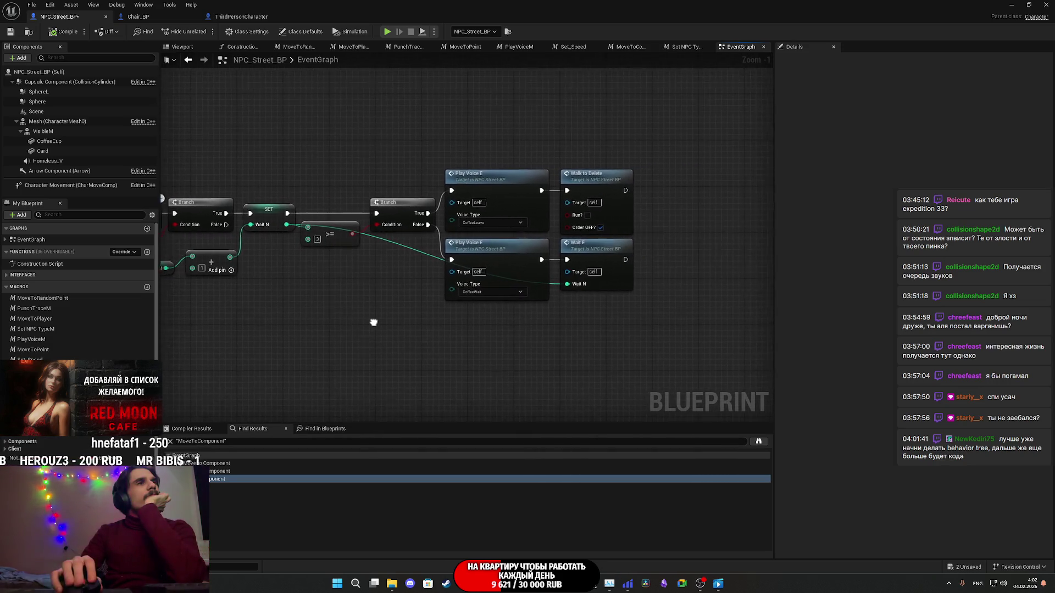
# Step: Box-select the four Play Voice and Wait nodes and nudge them slightly upward
pyautogui.moveTo(523, 340); pyautogui.dragTo(637, 181)
pyautogui.moveTo(510, 189); pyautogui.dragTo(509, 183)
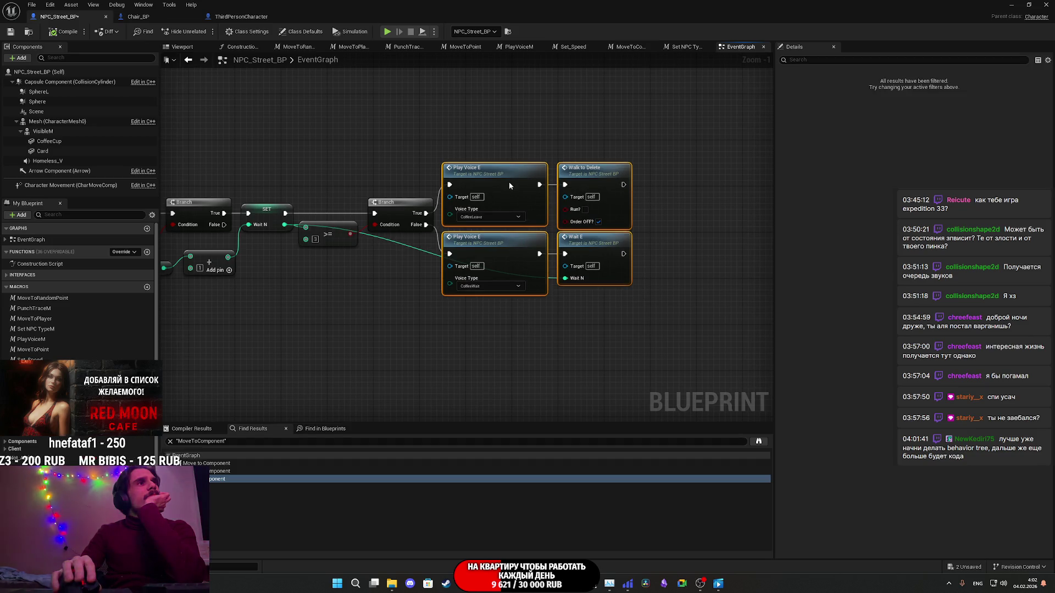
pyautogui.click(487, 306)
pyautogui.moveTo(487, 306); pyautogui.dragTo(513, 314)
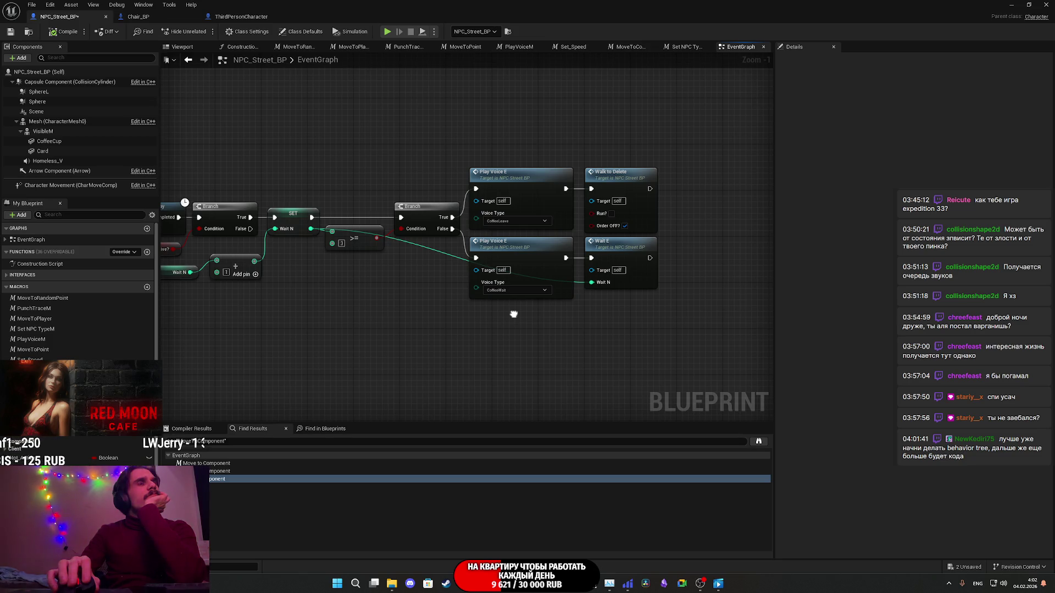
# Step: Review the Retriggerable Delay, SET and Set Order chains, then return to the level editor
pyautogui.moveTo(514, 314)
pyautogui.mouseDown()
pyautogui.moveTo(723, 292)
pyautogui.moveTo(611, 293)
pyautogui.mouseUp()
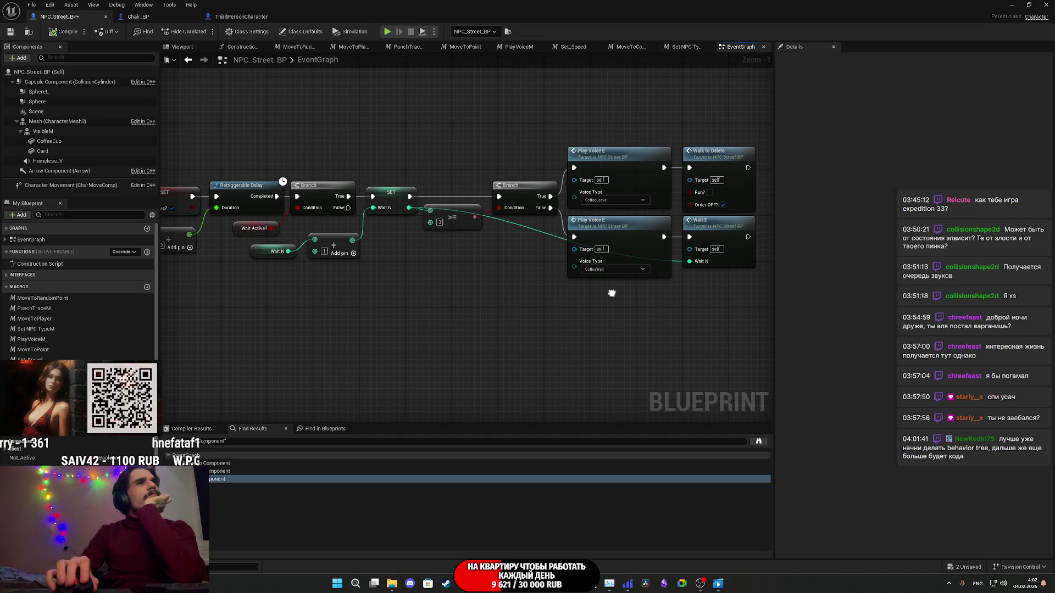
pyautogui.moveTo(611, 293); pyautogui.dragTo(659, 292)
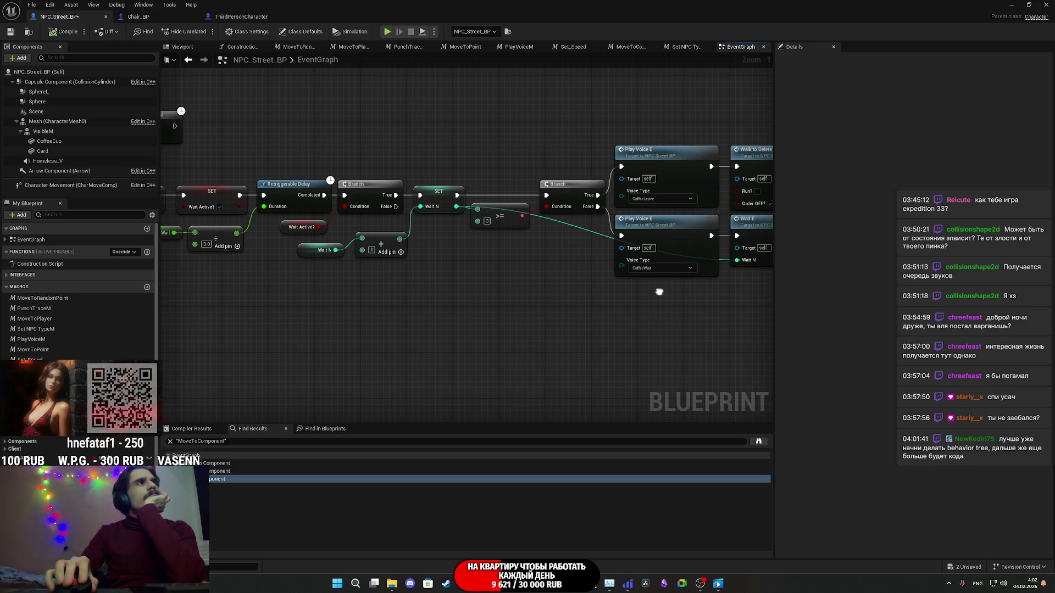
pyautogui.moveTo(659, 292); pyautogui.dragTo(655, 292)
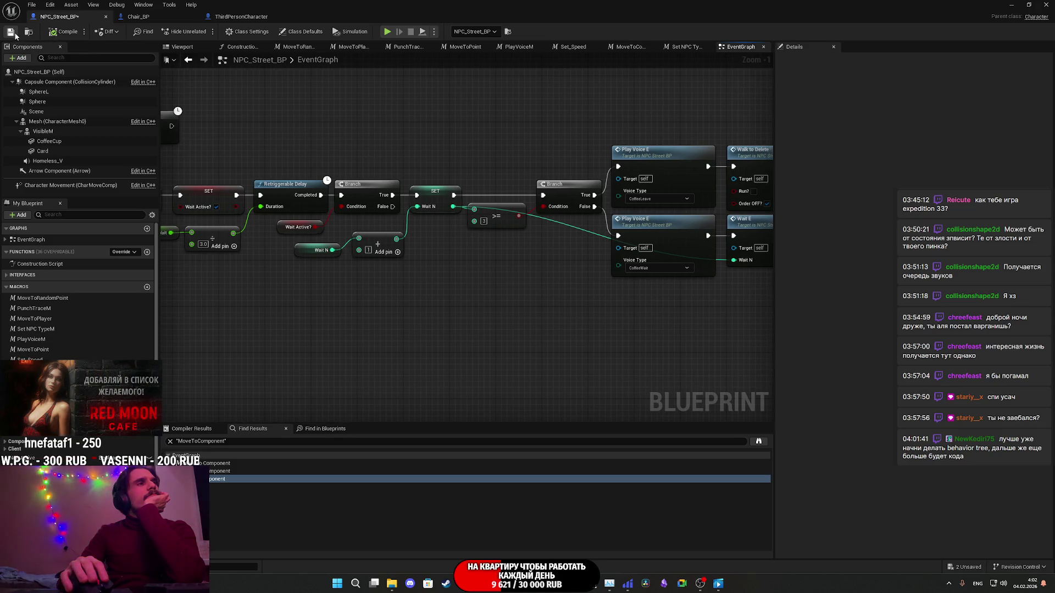
pyautogui.moveTo(361, 146); pyautogui.dragTo(651, 156)
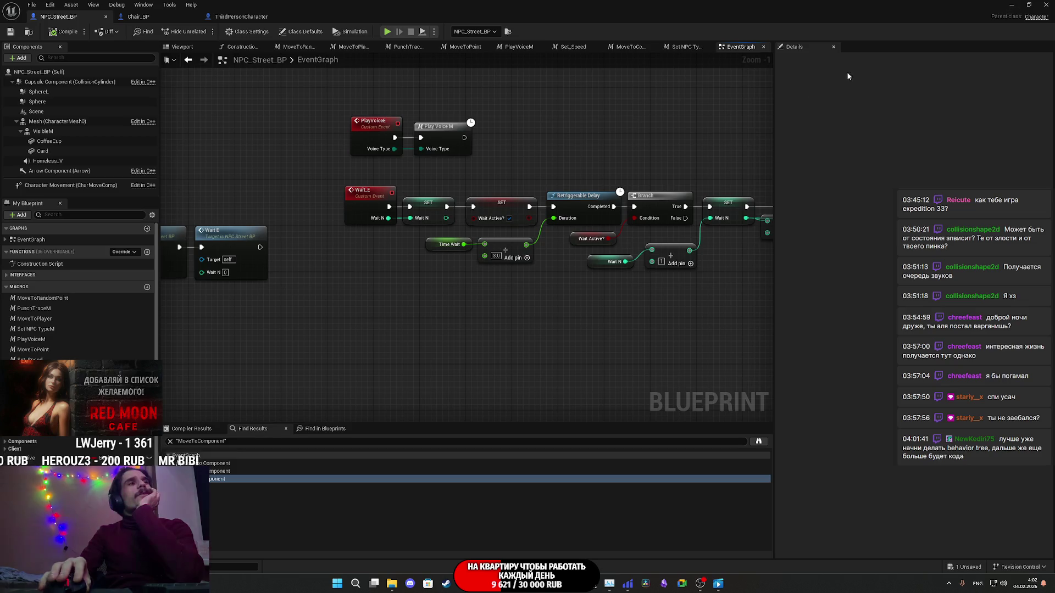
pyautogui.moveTo(494, 220); pyautogui.dragTo(734, 182)
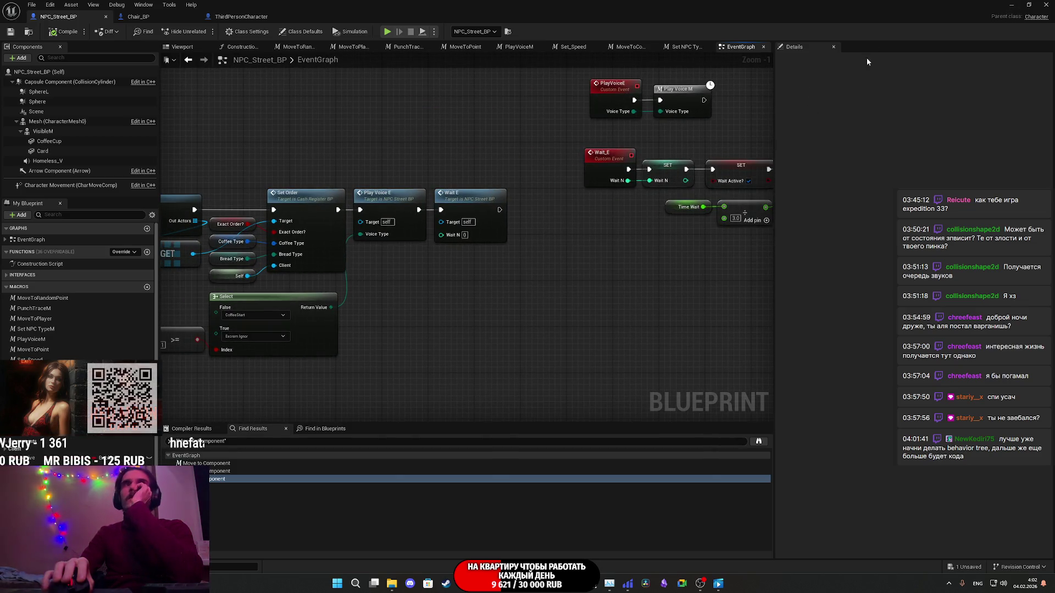
pyautogui.click(1011, 4)
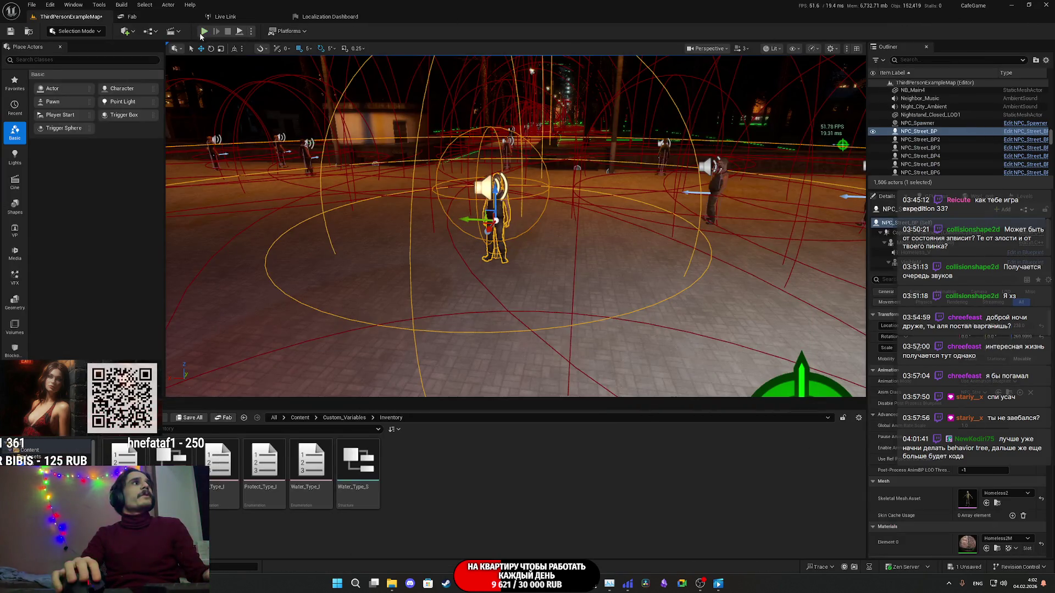
# Step: Play the level and walk past the Toilet Light Switch into the cafe behind the counter
pyautogui.hotkey('alt', 'p')
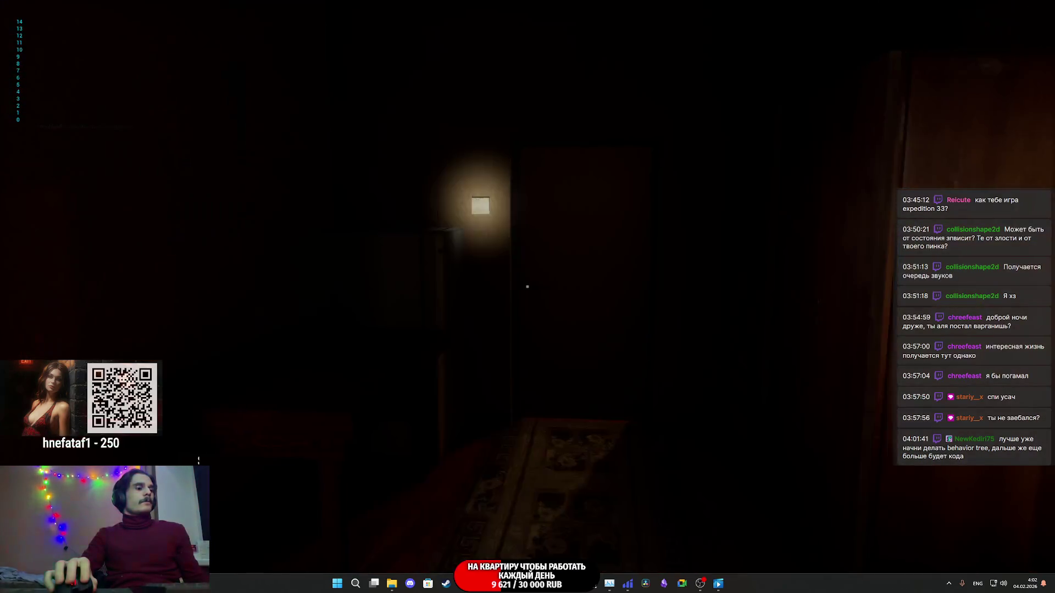
pyautogui.press('w')
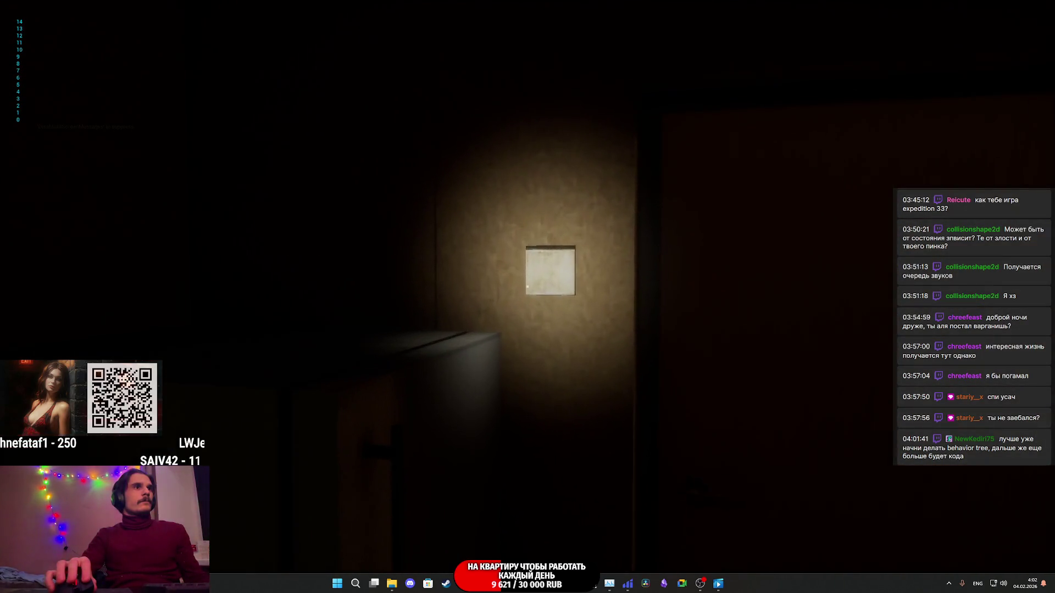
pyautogui.press('e')
pyautogui.press('e')
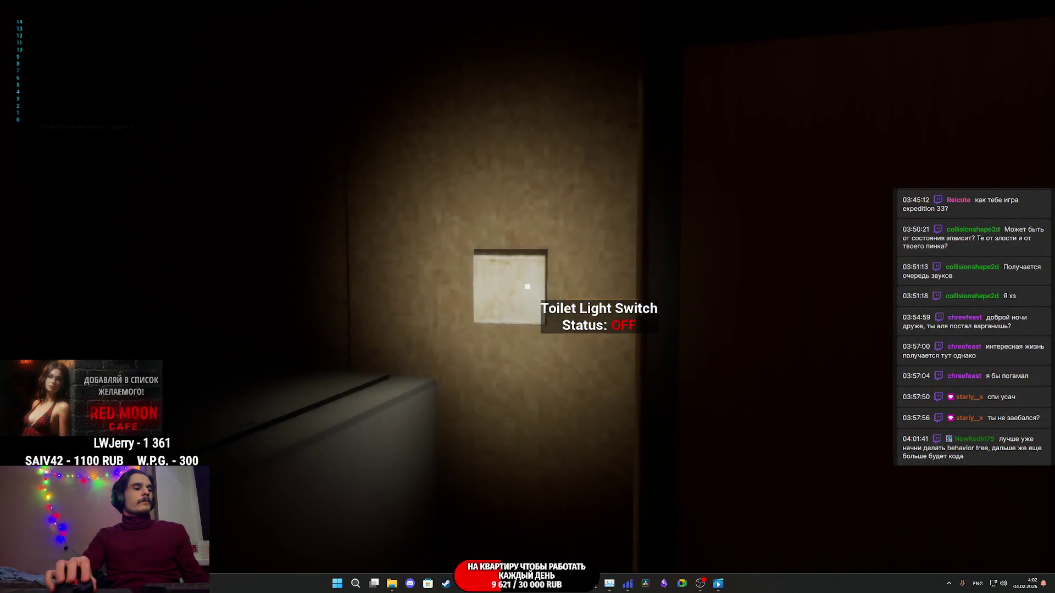
pyautogui.press('w')
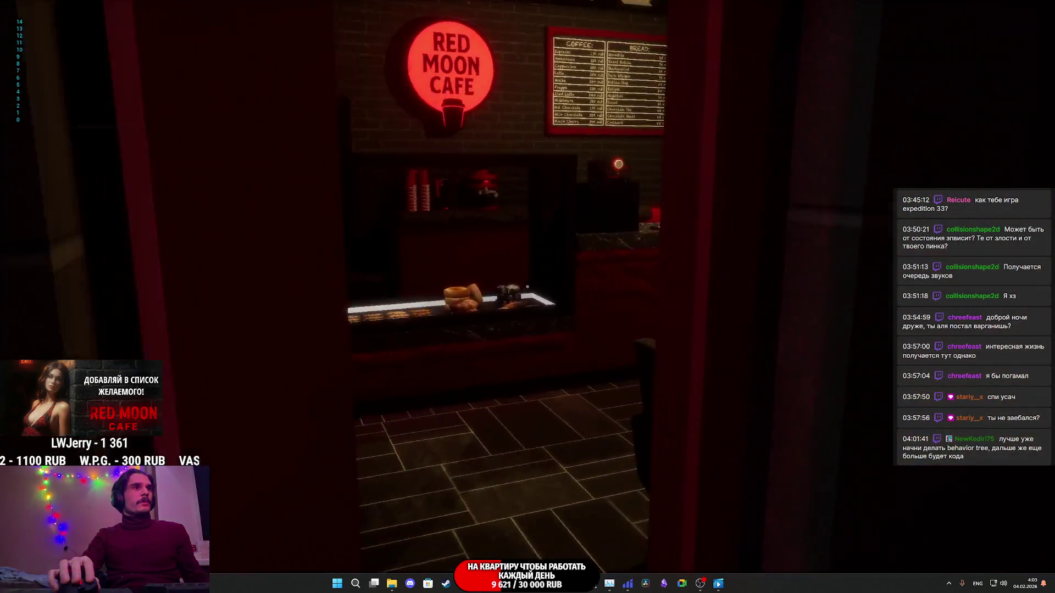
pyautogui.press('w')
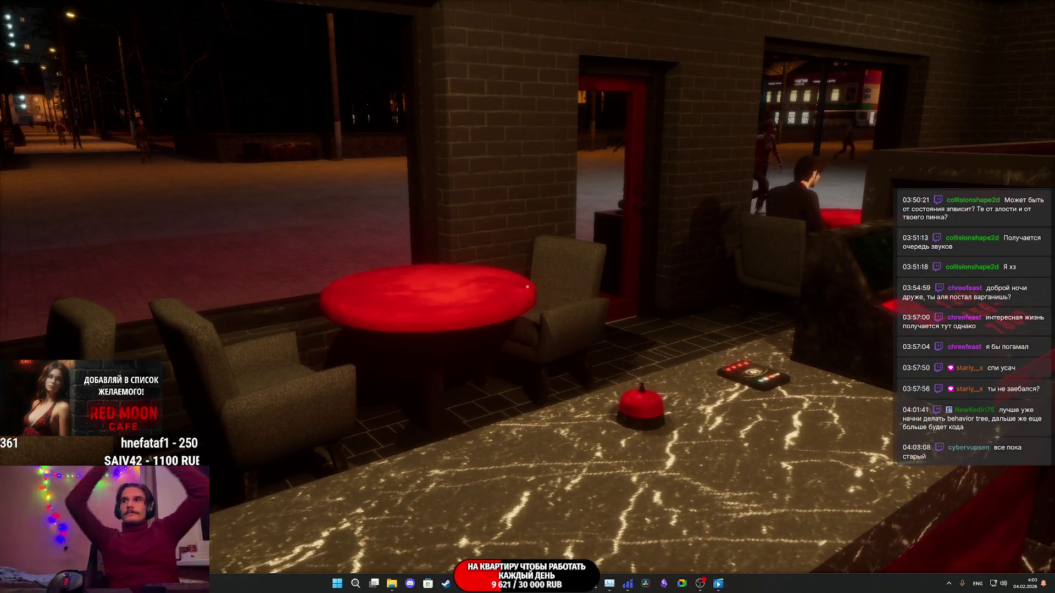
# Step: Take position behind the counter and watch the customers queue and order
pyautogui.press('w')
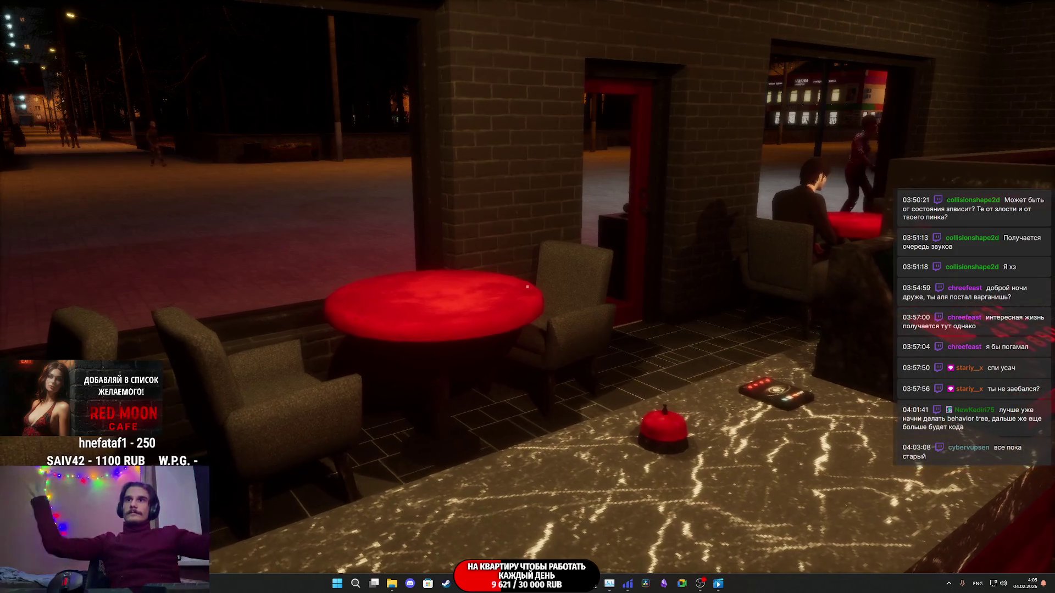
pyautogui.press('d')
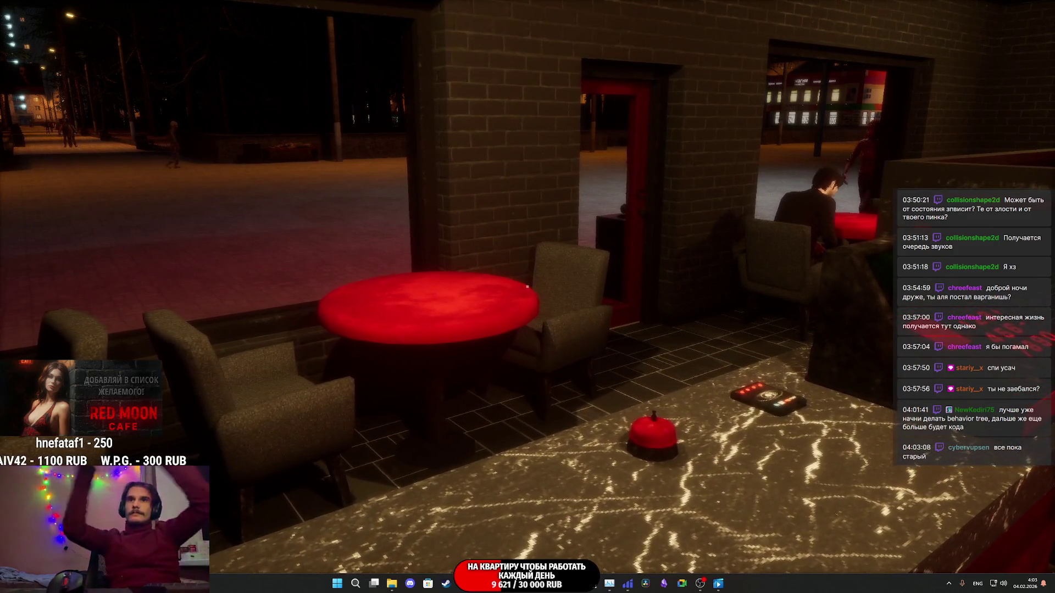
pyautogui.press('d')
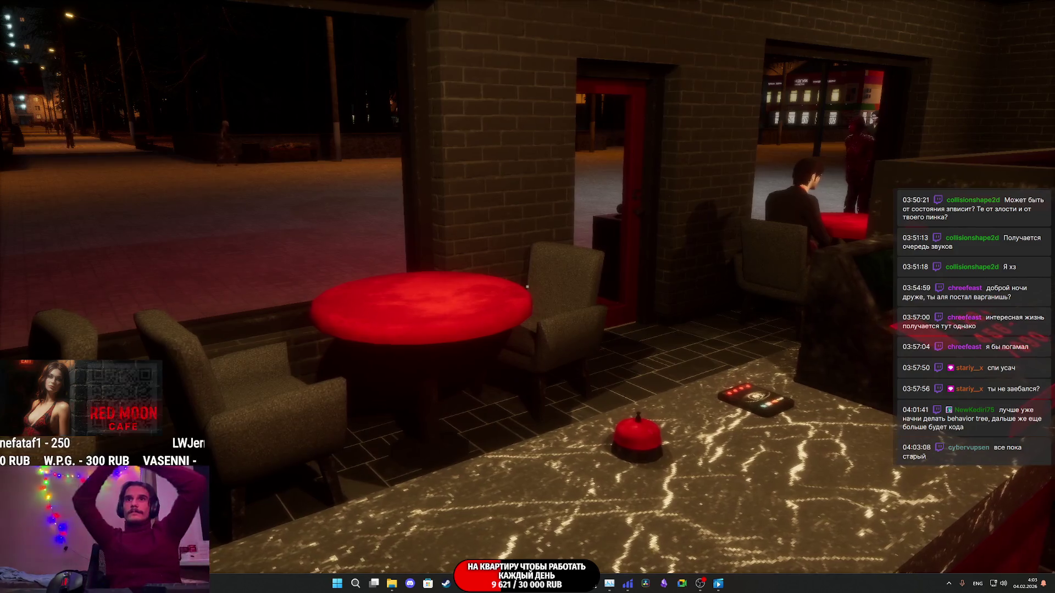
pyautogui.press('d')
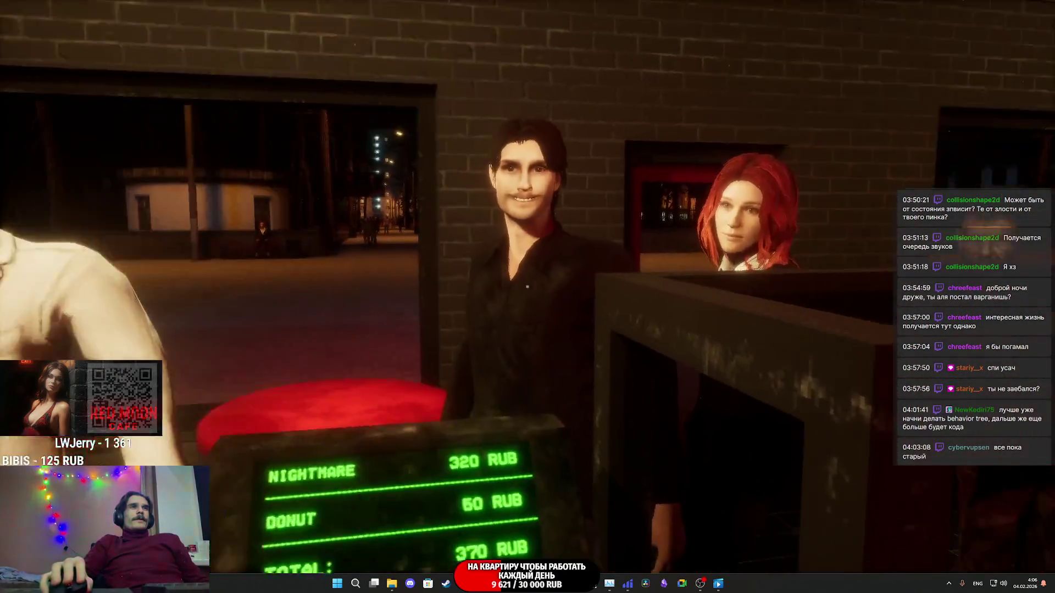
pyautogui.press('f')
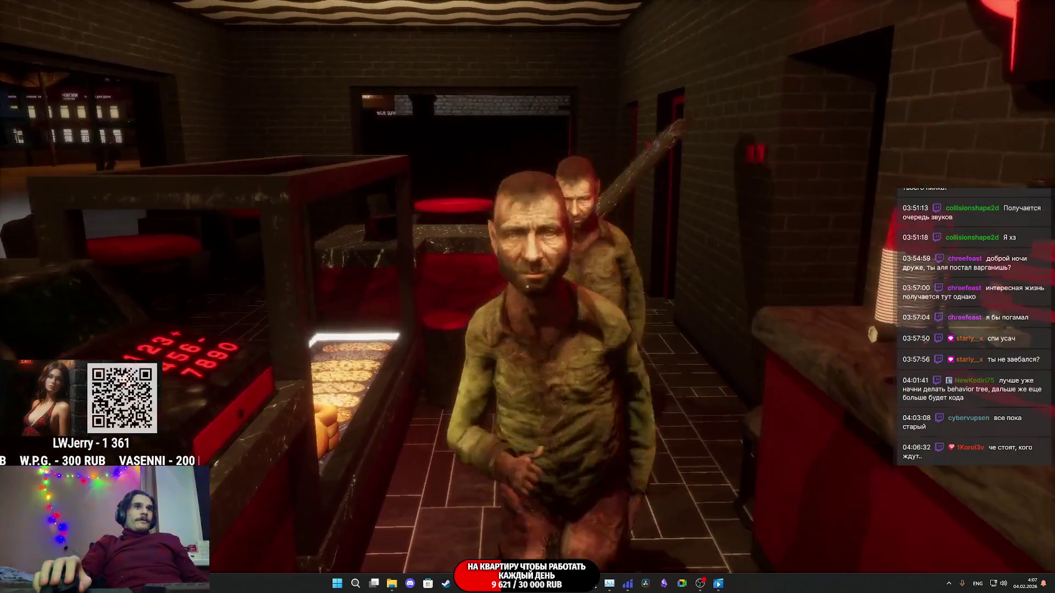
# Step: Slap, shove and gesture at the counter customers, walk outside, and stop the playtest
pyautogui.click(527, 286)
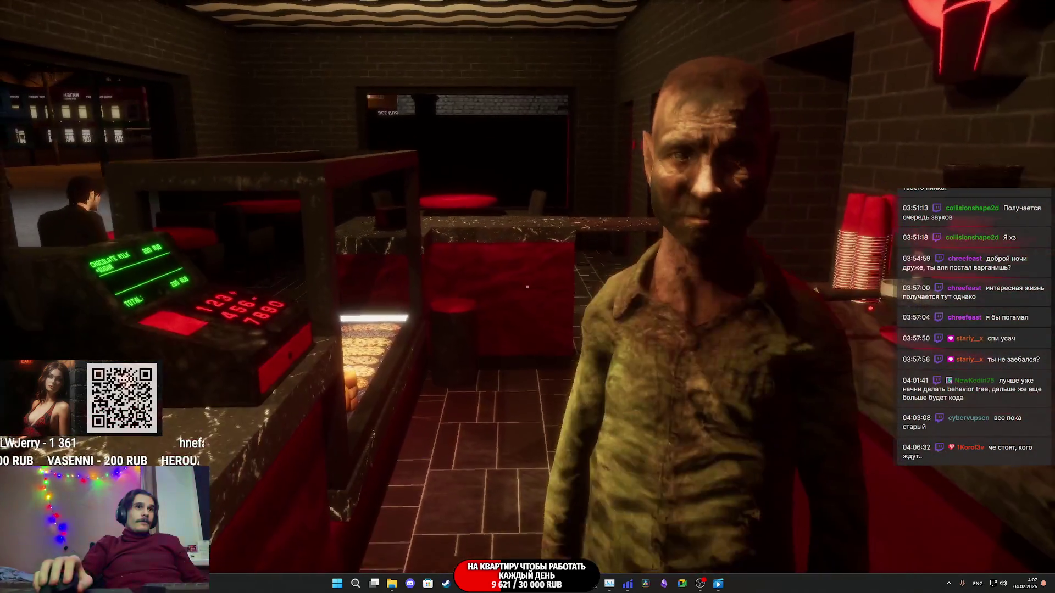
pyautogui.click(527, 287)
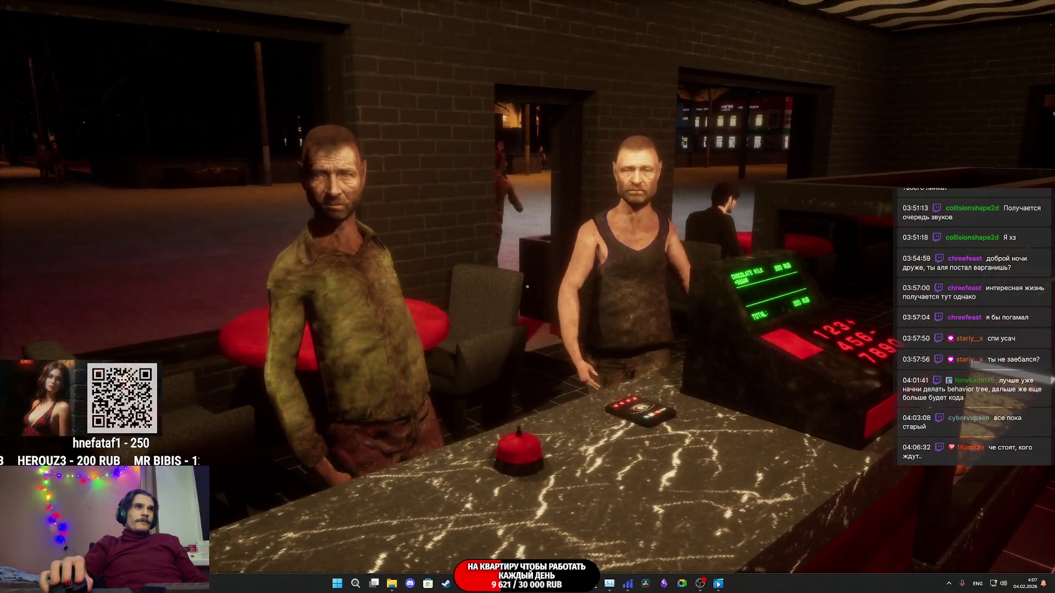
pyautogui.rightClick(527, 286)
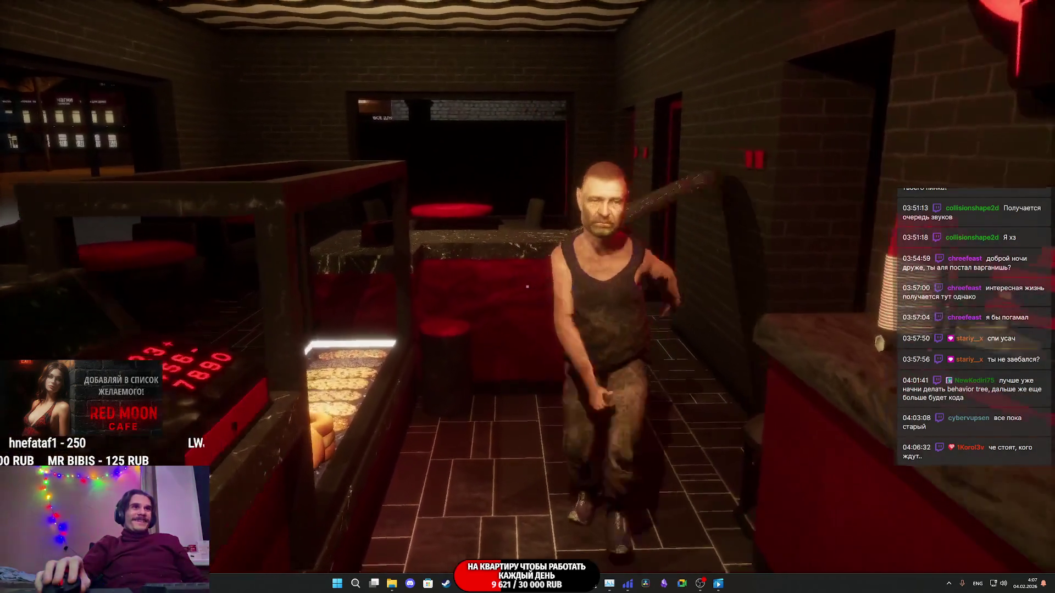
pyautogui.click(526, 287)
pyautogui.press('w')
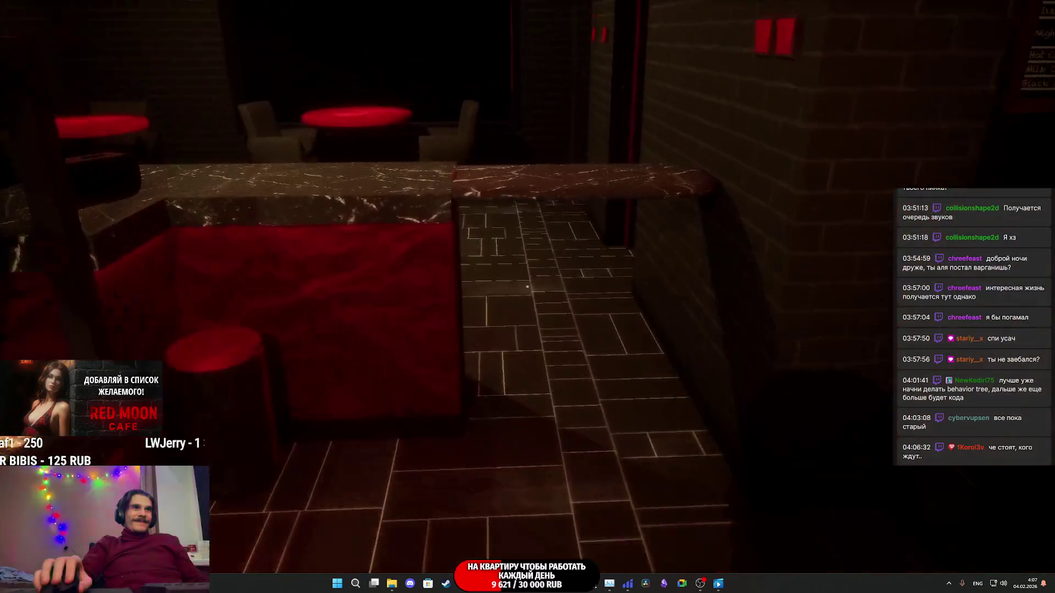
pyautogui.press('w')
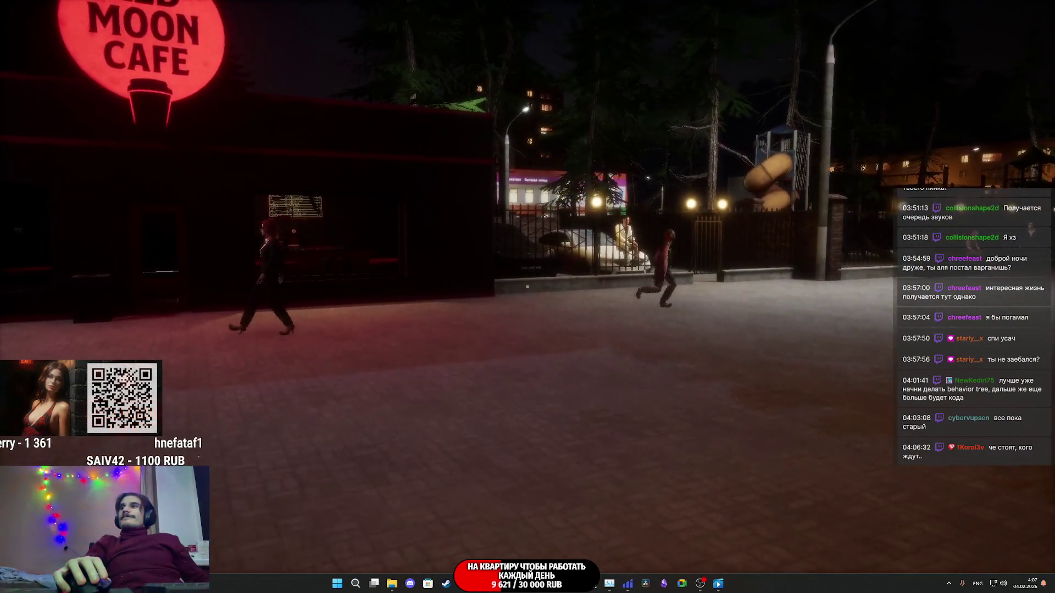
pyautogui.press('Escape')
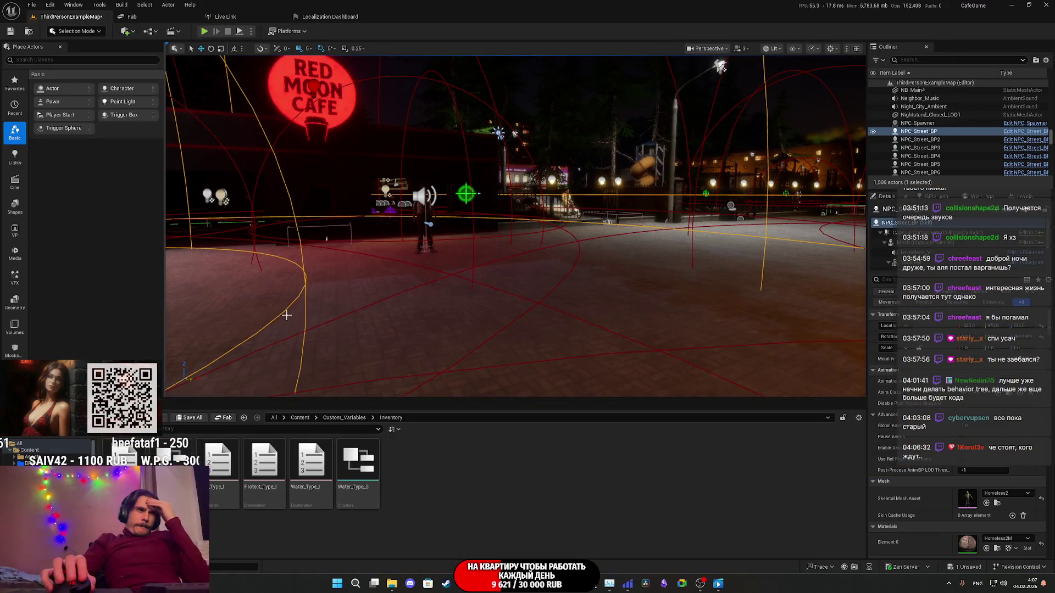
# Step: Return to the NPC_Street_BP graph and survey the Set Order, Play Voice E and Wait_E nodes
pyautogui.click(545, 530)
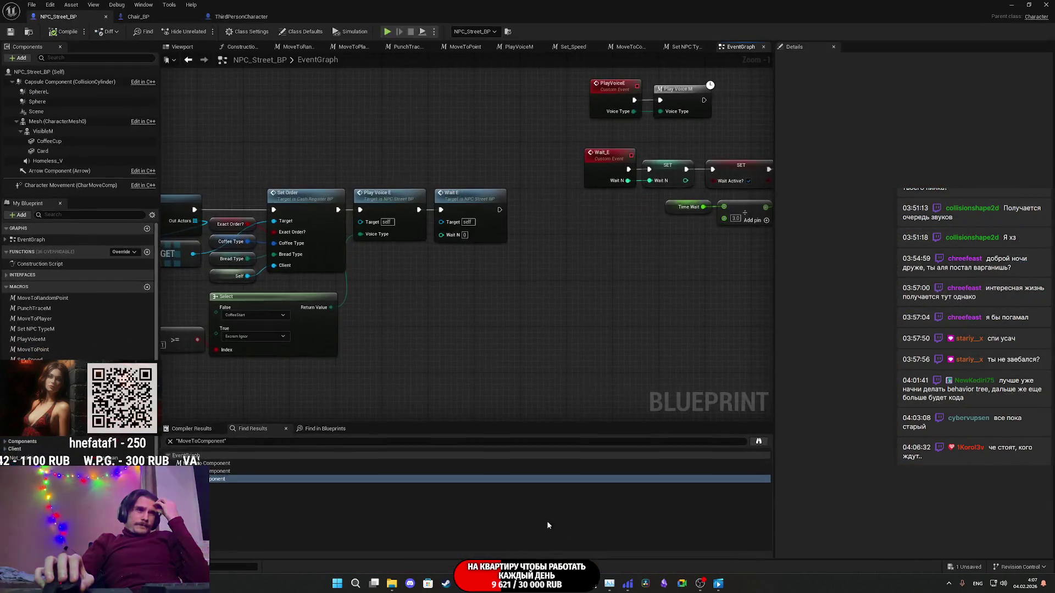
pyautogui.moveTo(560, 266)
pyautogui.mouseDown()
pyautogui.moveTo(357, 340)
pyautogui.moveTo(563, 331)
pyautogui.mouseUp()
pyautogui.moveTo(496, 308); pyautogui.dragTo(735, 307)
pyautogui.moveTo(593, 327)
pyautogui.mouseDown()
pyautogui.moveTo(527, 325)
pyautogui.moveTo(800, 334)
pyautogui.mouseUp()
pyautogui.scroll(-2, 623, 317)
pyautogui.moveTo(492, 322)
pyautogui.mouseDown()
pyautogui.moveTo(716, 313)
pyautogui.moveTo(689, 344)
pyautogui.moveTo(617, 266)
pyautogui.mouseUp()
pyautogui.scroll(3, 616, 265)
pyautogui.scroll(-3, 345, 277)
pyautogui.moveTo(345, 278)
pyautogui.mouseDown()
pyautogui.moveTo(324, 279)
pyautogui.moveTo(335, 330)
pyautogui.mouseUp()
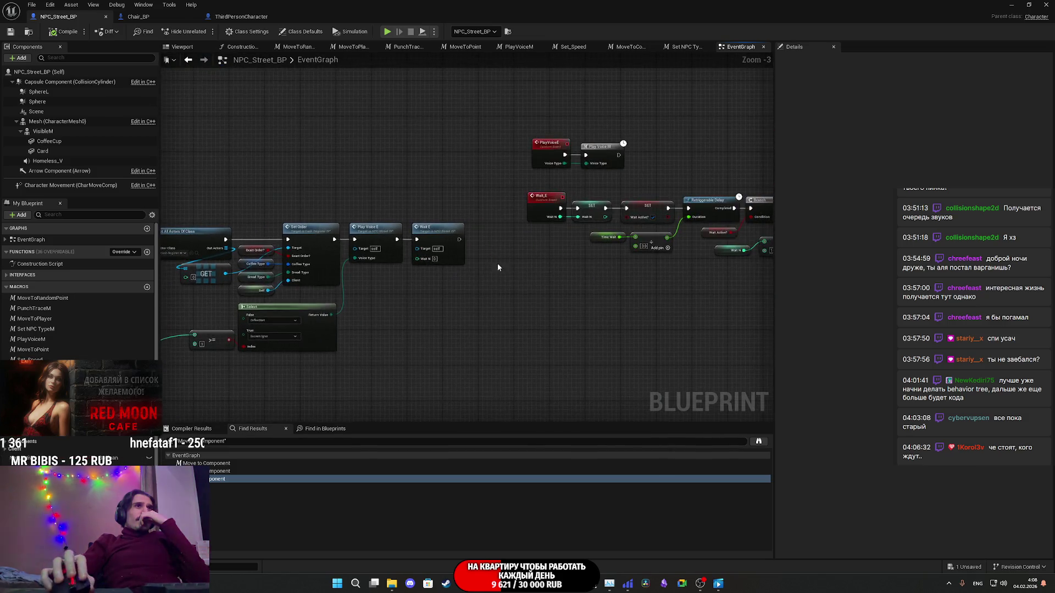
# Step: Zoom in on the Wait_E Branch chain and select the SET Wait Active? node
pyautogui.scroll(3, 491, 265)
pyautogui.moveTo(491, 266)
pyautogui.mouseDown()
pyautogui.moveTo(531, 260)
pyautogui.moveTo(0, 274)
pyautogui.moveTo(772, 204)
pyautogui.moveTo(460, 301)
pyautogui.moveTo(726, 272)
pyautogui.mouseUp()
pyautogui.scroll(-4, 772, 204)
pyautogui.moveTo(517, 222)
pyautogui.mouseDown()
pyautogui.moveTo(596, 373)
pyautogui.moveTo(522, 217)
pyautogui.moveTo(170, 302)
pyautogui.moveTo(253, 286)
pyautogui.moveTo(150, 296)
pyautogui.mouseUp()
pyautogui.scroll(-3, 522, 217)
pyautogui.scroll(5, 522, 217)
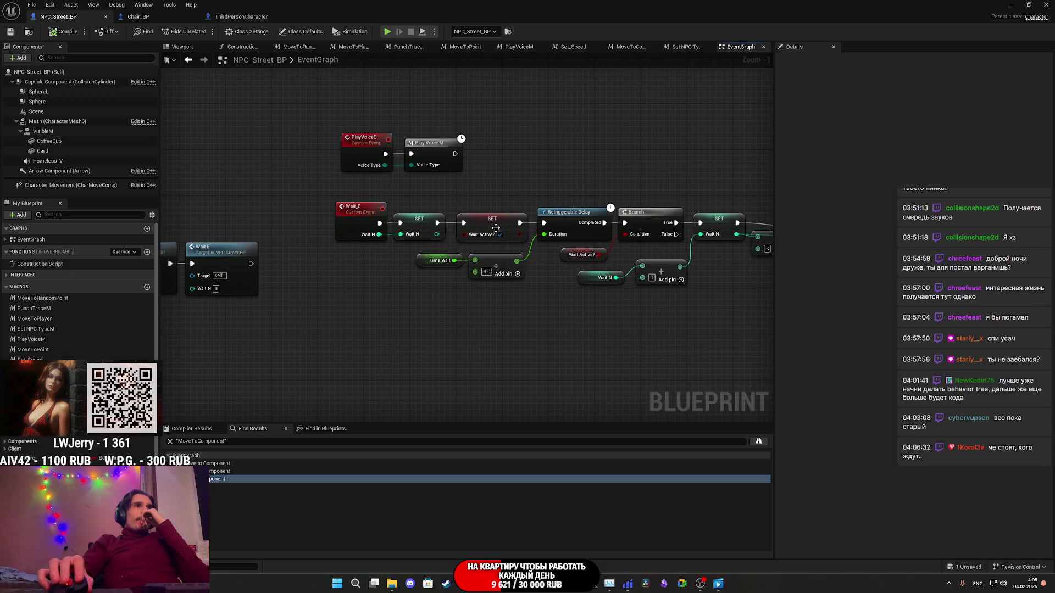
pyautogui.moveTo(497, 228)
pyautogui.mouseDown()
pyautogui.moveTo(287, 189)
pyautogui.moveTo(364, 199)
pyautogui.moveTo(150, 196)
pyautogui.moveTo(467, 199)
pyautogui.mouseUp()
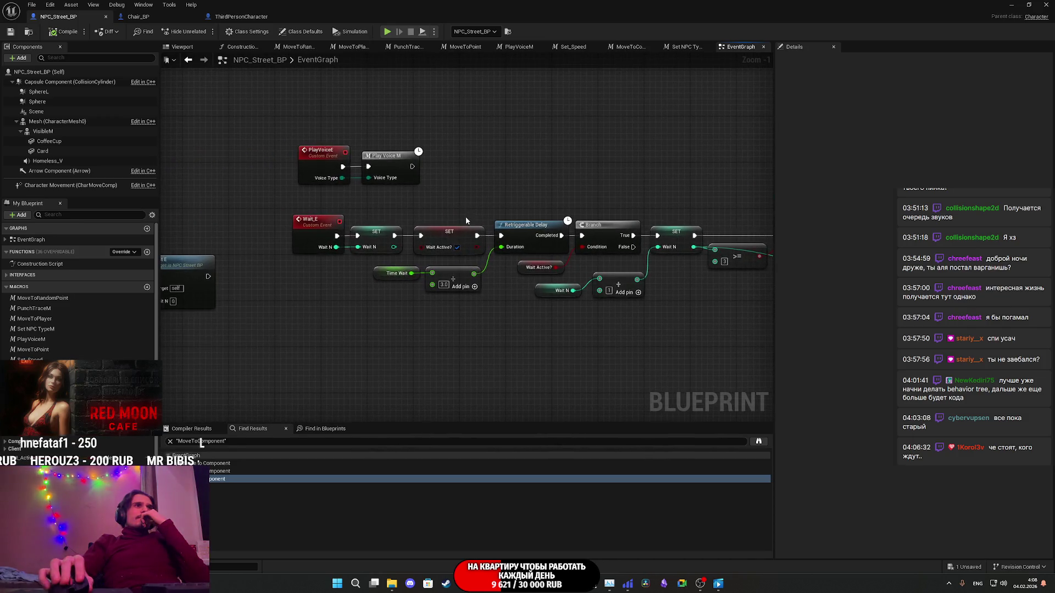
pyautogui.click(451, 237)
# Step: Find references to Wait_Active? by name and jump to its first setter and getter
pyautogui.rightClick(453, 241)
pyautogui.moveTo(516, 323)
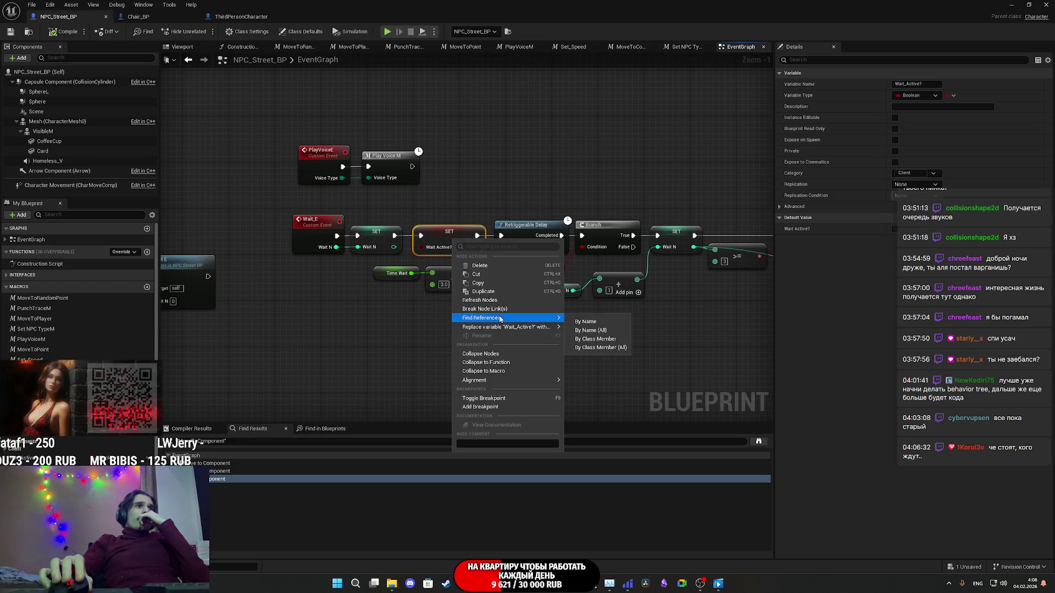
pyautogui.click(586, 322)
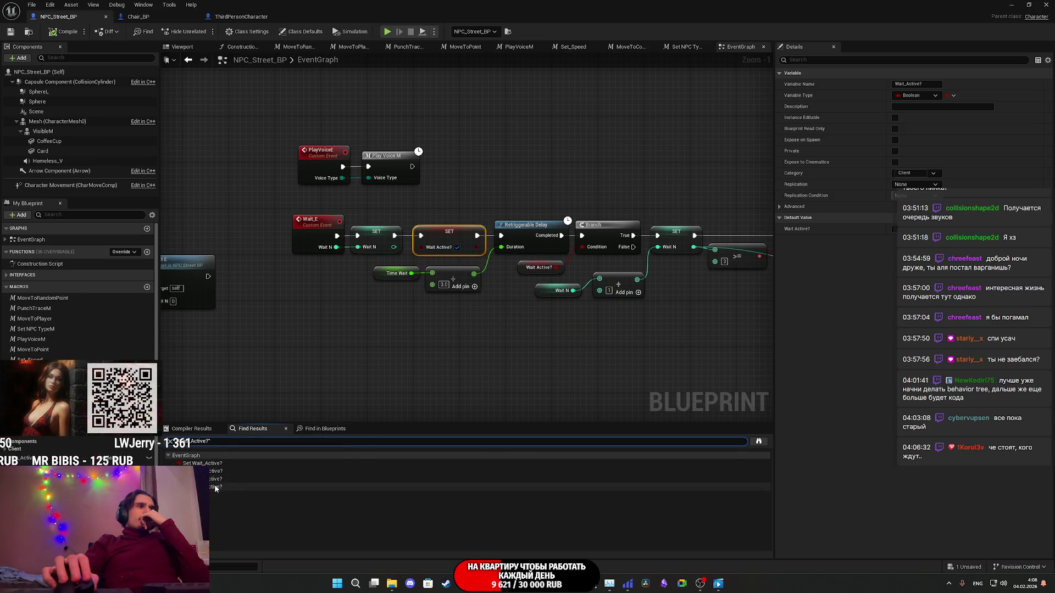
pyautogui.click(211, 464)
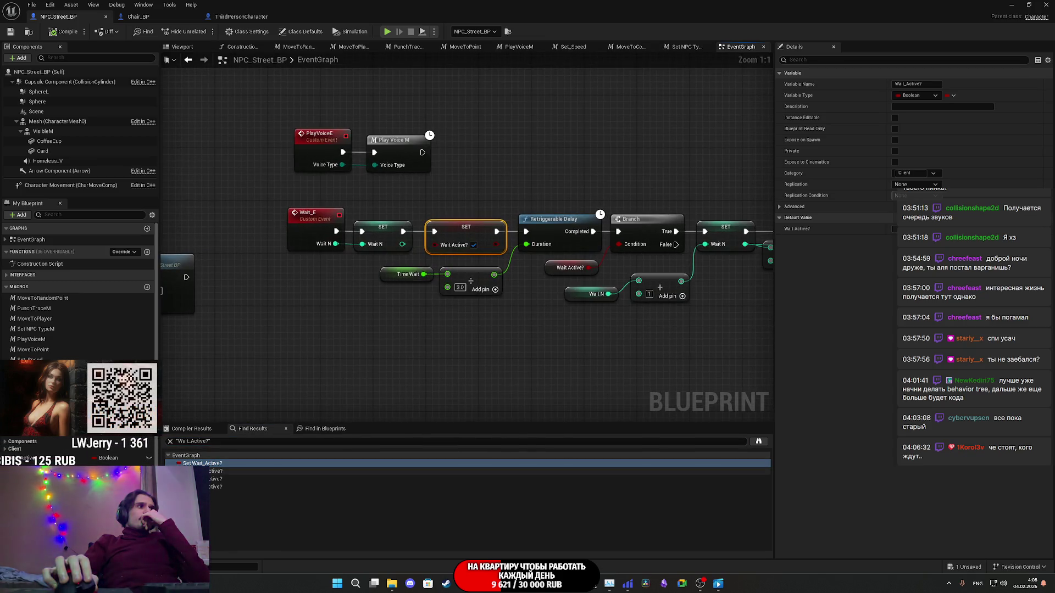
pyautogui.click(214, 471)
# Step: Inspect the Wait_Active? setters in order-cancel and order-completion, then return toward Wait_E
pyautogui.click(214, 479)
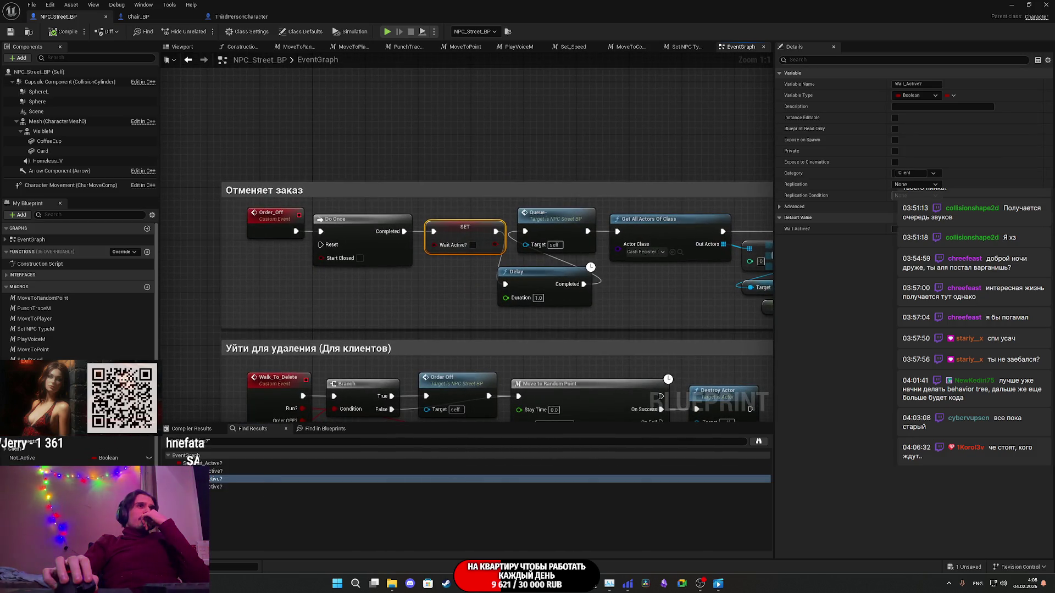
pyautogui.moveTo(387, 326)
pyautogui.mouseDown()
pyautogui.moveTo(353, 300)
pyautogui.moveTo(400, 305)
pyautogui.moveTo(390, 310)
pyautogui.mouseUp()
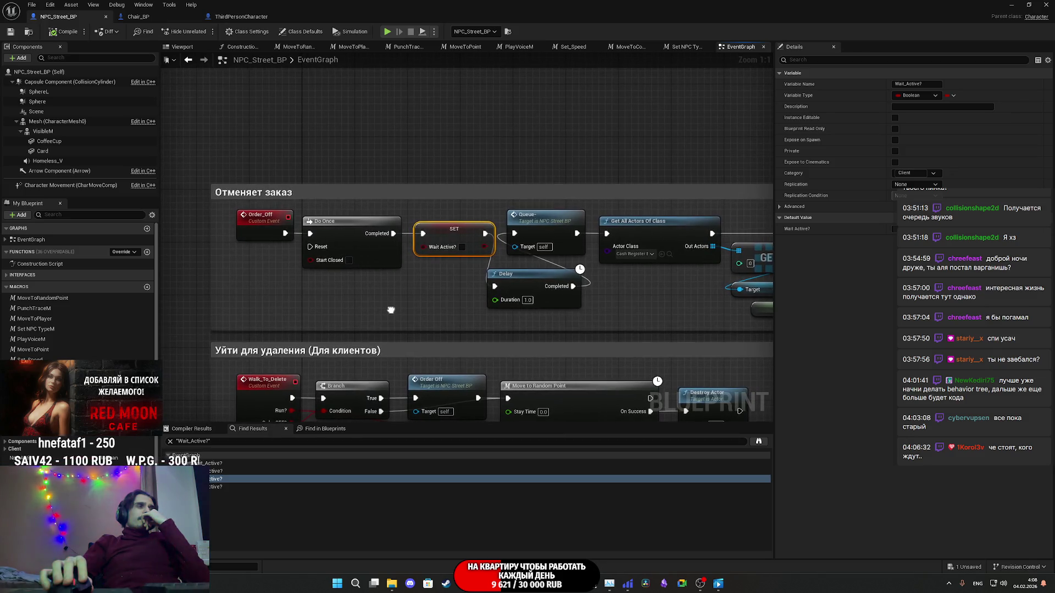
pyautogui.click(231, 487)
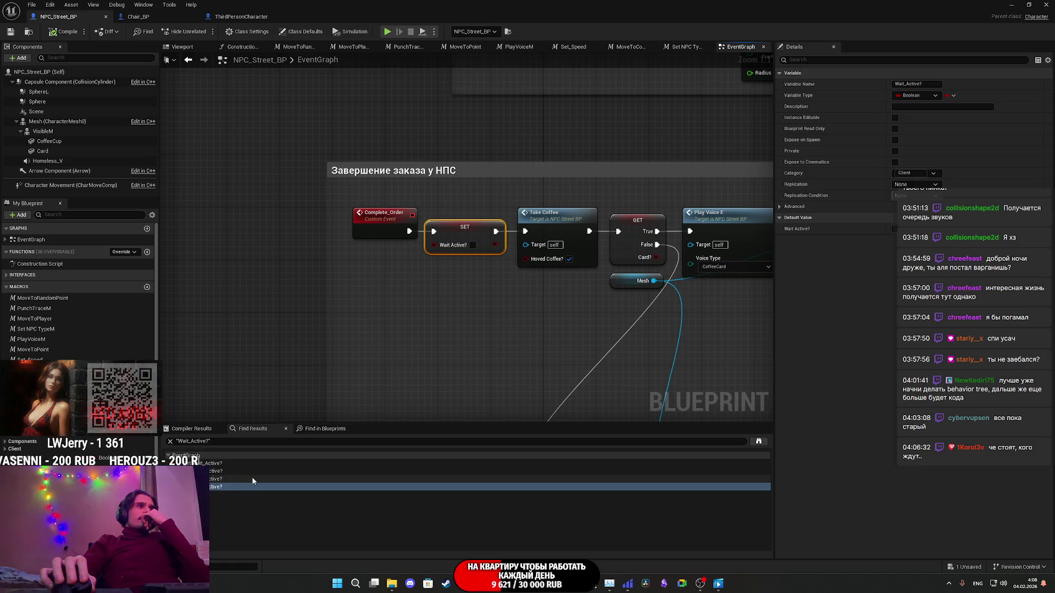
pyautogui.scroll(-7, 453, 349)
pyautogui.scroll(7, 449, 341)
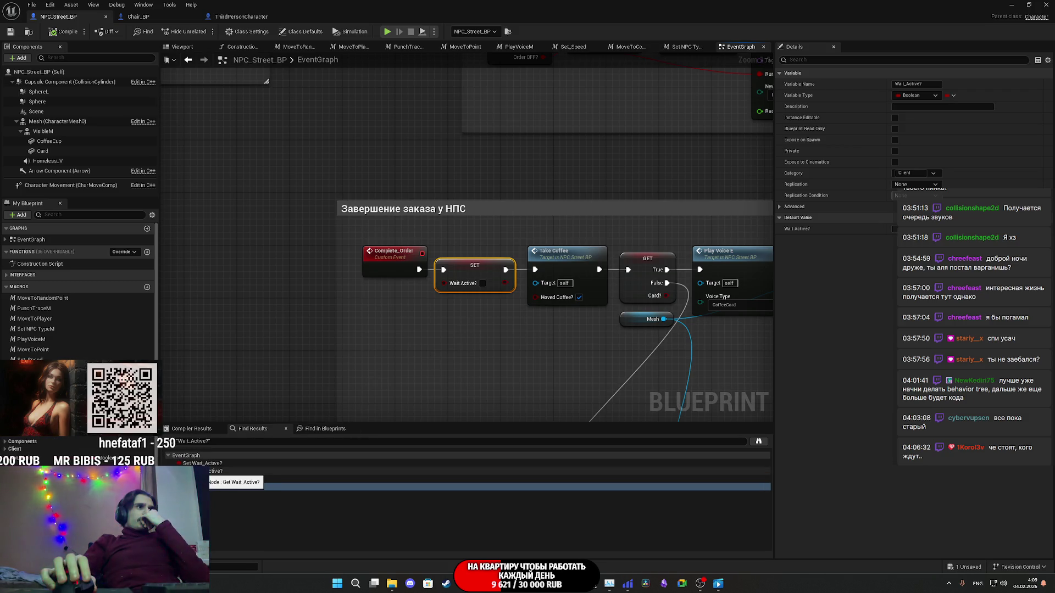
pyautogui.click(206, 471)
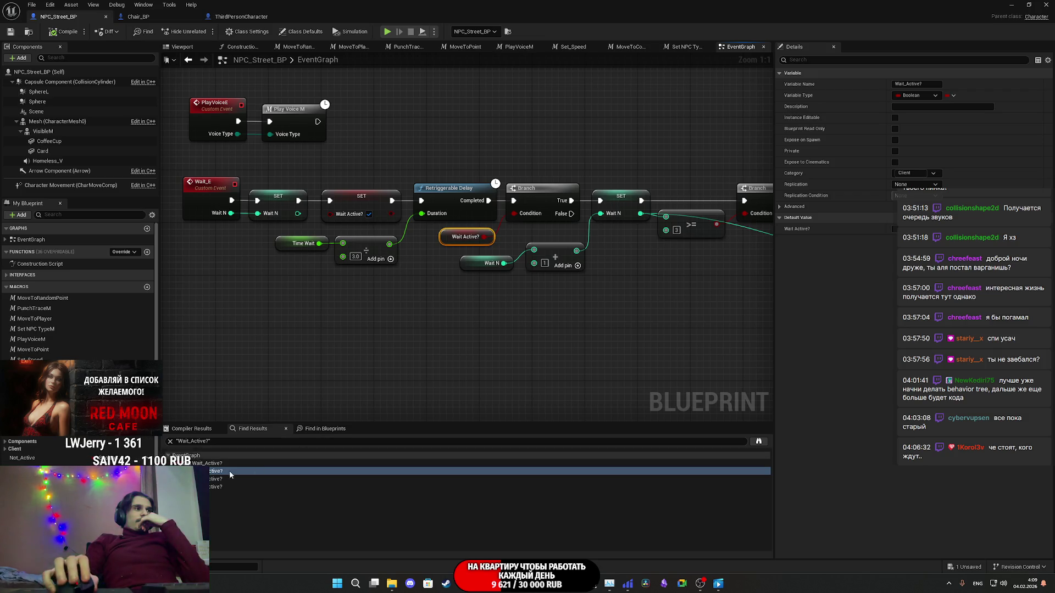
pyautogui.moveTo(535, 328)
pyautogui.mouseDown()
pyautogui.moveTo(248, 335)
pyautogui.moveTo(577, 336)
pyautogui.mouseUp()
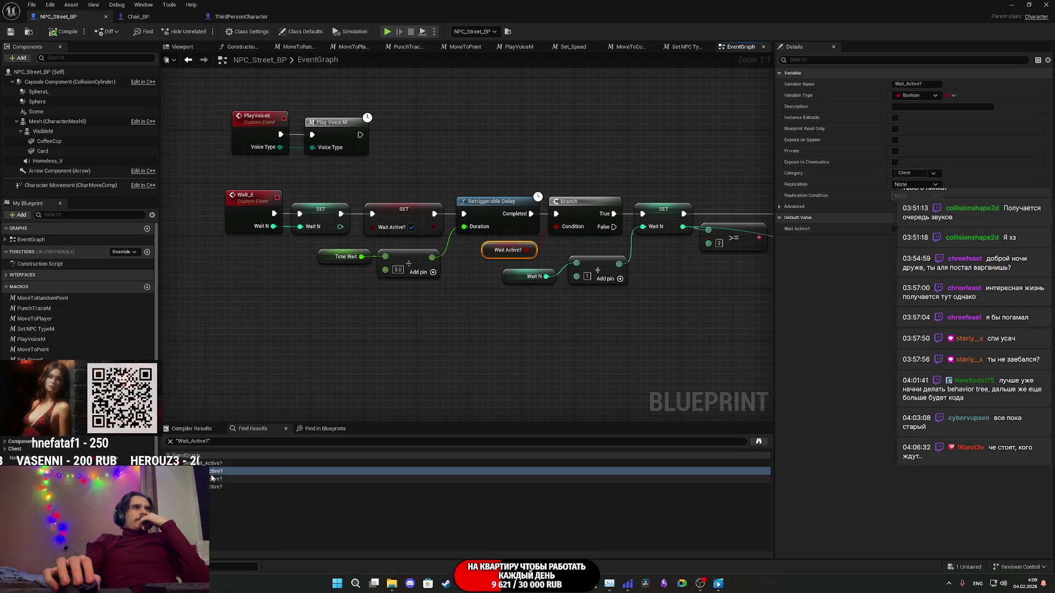
pyautogui.moveTo(375, 368)
pyautogui.mouseDown()
pyautogui.moveTo(719, 328)
pyautogui.moveTo(294, 203)
pyautogui.moveTo(716, 376)
pyautogui.moveTo(531, 386)
pyautogui.moveTo(560, 351)
pyautogui.moveTo(835, 325)
pyautogui.mouseUp()
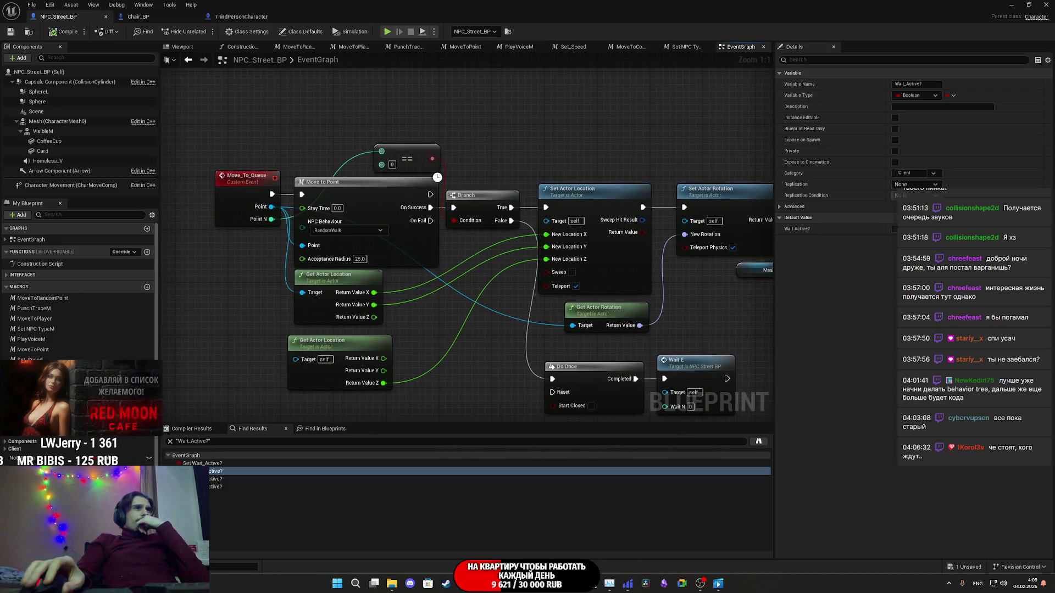
pyautogui.moveTo(494, 329)
pyautogui.mouseDown()
pyautogui.moveTo(412, 377)
pyautogui.moveTo(349, 354)
pyautogui.moveTo(165, 353)
pyautogui.mouseUp()
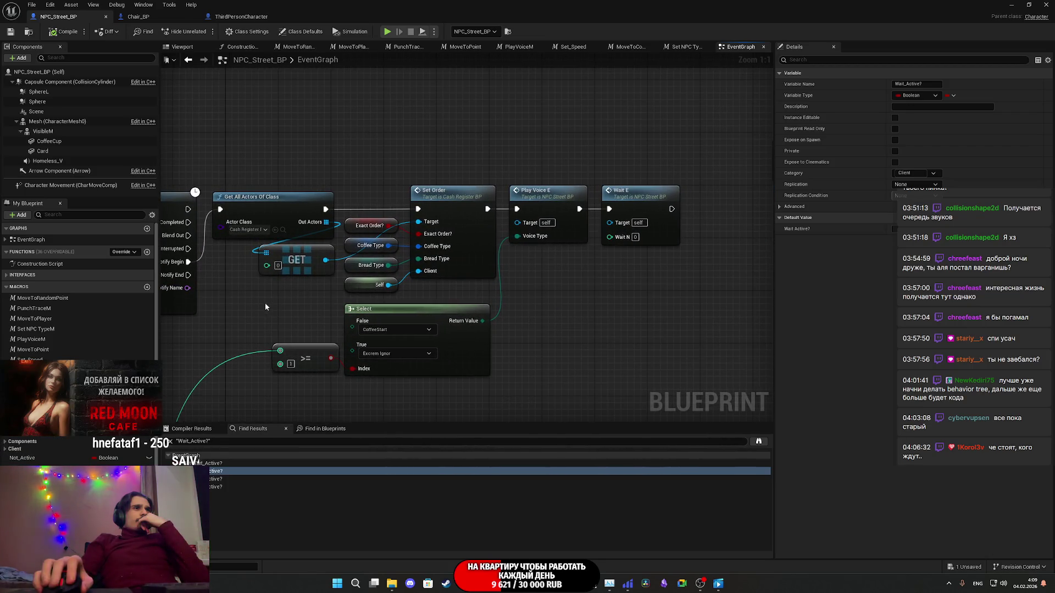
pyautogui.moveTo(262, 304)
pyautogui.mouseDown()
pyautogui.moveTo(1002, 308)
pyautogui.moveTo(746, 288)
pyautogui.moveTo(257, 285)
pyautogui.moveTo(1, 268)
pyautogui.mouseUp()
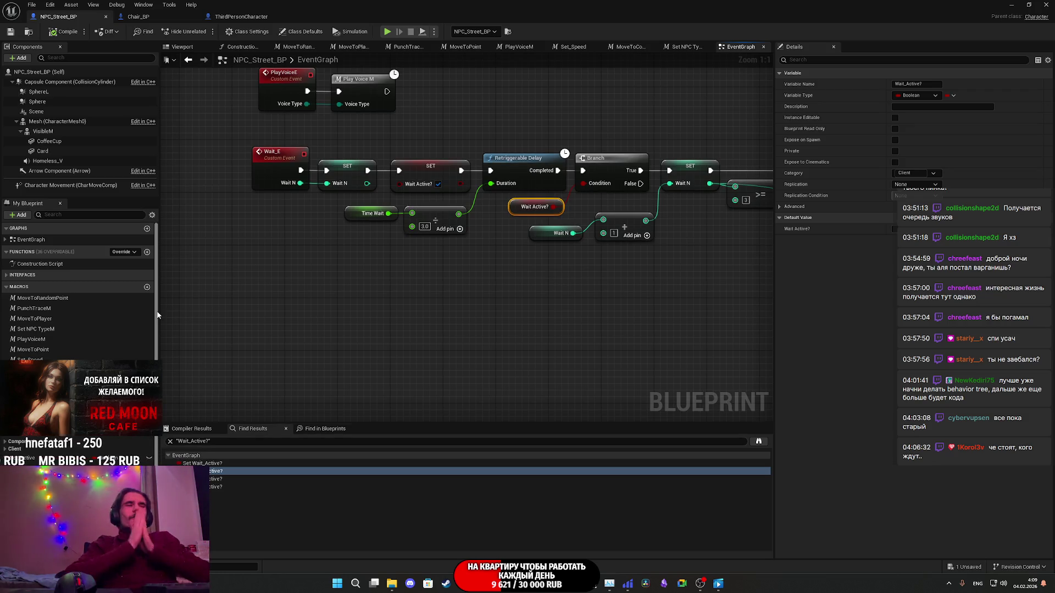
pyautogui.moveTo(286, 368)
pyautogui.mouseDown()
pyautogui.moveTo(588, 370)
pyautogui.moveTo(609, 391)
pyautogui.moveTo(668, 407)
pyautogui.moveTo(474, 369)
pyautogui.moveTo(58, 368)
pyautogui.mouseUp()
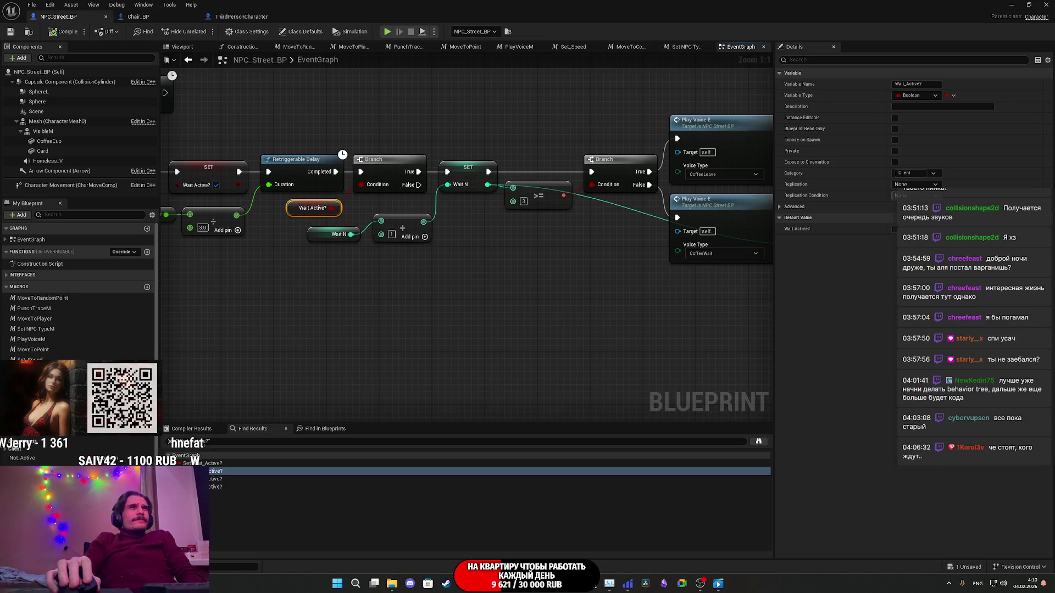
pyautogui.moveTo(467, 329)
pyautogui.mouseDown()
pyautogui.moveTo(395, 331)
pyautogui.moveTo(181, 385)
pyautogui.moveTo(98, 390)
pyautogui.moveTo(475, 330)
pyautogui.moveTo(722, 322)
pyautogui.moveTo(616, 317)
pyautogui.moveTo(637, 313)
pyautogui.mouseUp()
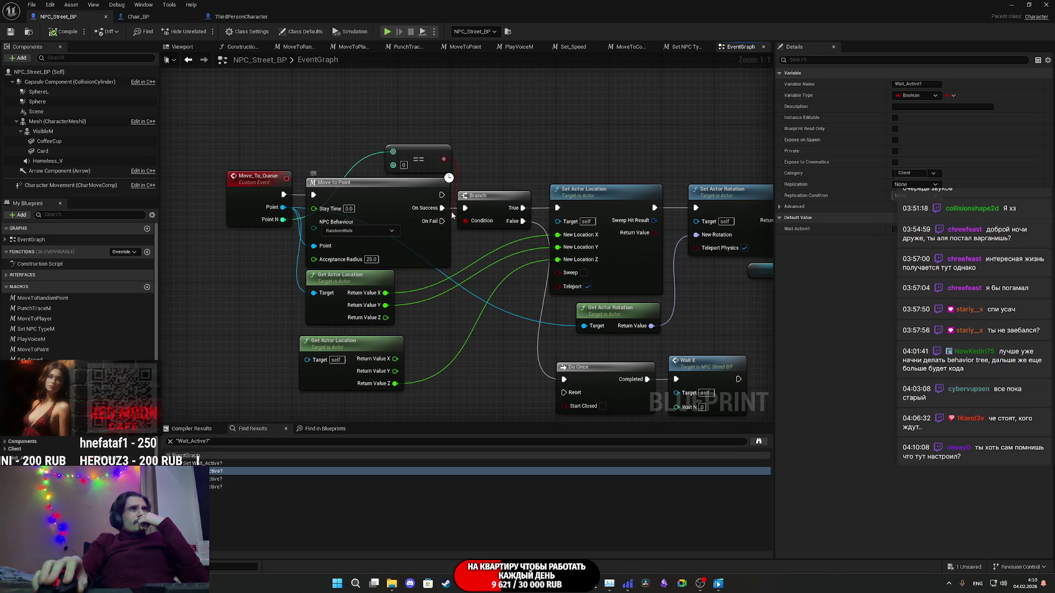
pyautogui.moveTo(463, 242)
pyautogui.mouseDown()
pyautogui.moveTo(331, 223)
pyautogui.moveTo(484, 238)
pyautogui.moveTo(146, 229)
pyautogui.moveTo(172, 237)
pyautogui.mouseUp()
pyautogui.moveTo(400, 190); pyautogui.dragTo(390, 189)
pyautogui.moveTo(533, 138)
pyautogui.mouseDown()
pyautogui.moveTo(133, 136)
pyautogui.moveTo(119, 127)
pyautogui.mouseUp()
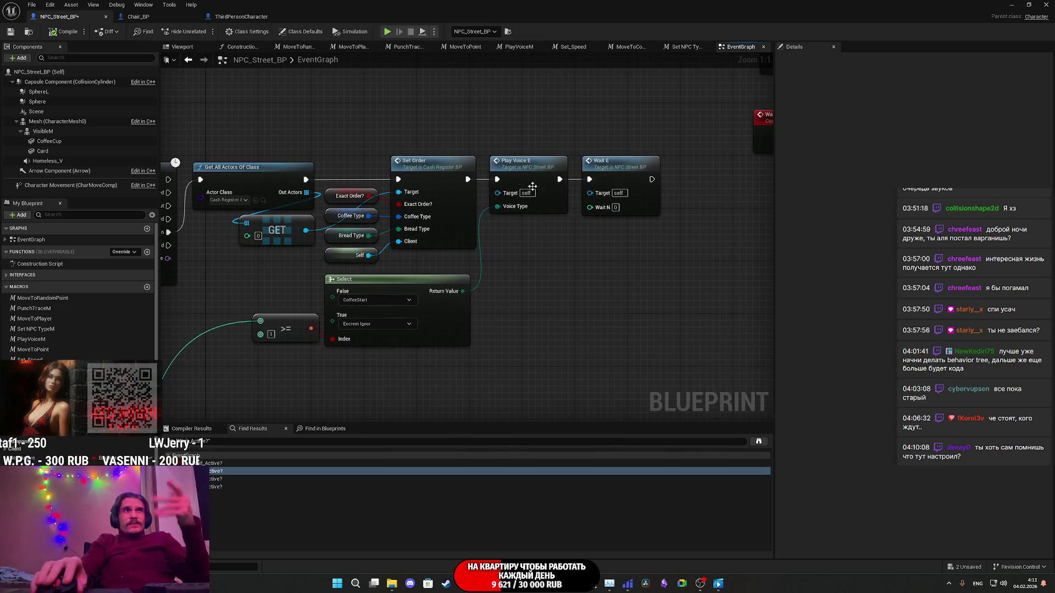
pyautogui.moveTo(596, 316); pyautogui.dragTo(529, 133)
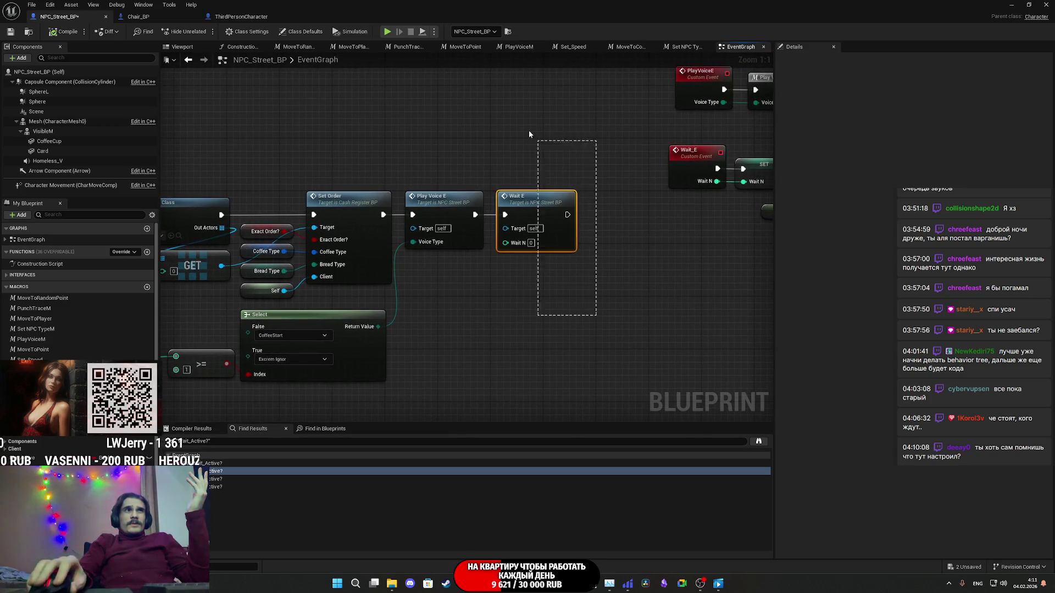
pyautogui.moveTo(620, 262); pyautogui.dragTo(154, 279)
pyautogui.moveTo(604, 283)
pyautogui.mouseDown()
pyautogui.moveTo(193, 269)
pyautogui.moveTo(538, 269)
pyautogui.moveTo(170, 234)
pyautogui.mouseUp()
pyautogui.moveTo(825, 251)
pyautogui.mouseDown()
pyautogui.moveTo(318, 266)
pyautogui.moveTo(829, 276)
pyautogui.moveTo(129, 259)
pyautogui.moveTo(118, 263)
pyautogui.moveTo(129, 268)
pyautogui.moveTo(104, 271)
pyautogui.moveTo(128, 261)
pyautogui.mouseUp()
pyautogui.moveTo(550, 258)
pyautogui.mouseDown()
pyautogui.moveTo(50, 248)
pyautogui.moveTo(316, 264)
pyautogui.mouseUp()
pyautogui.moveTo(135, 266); pyautogui.dragTo(166, 271)
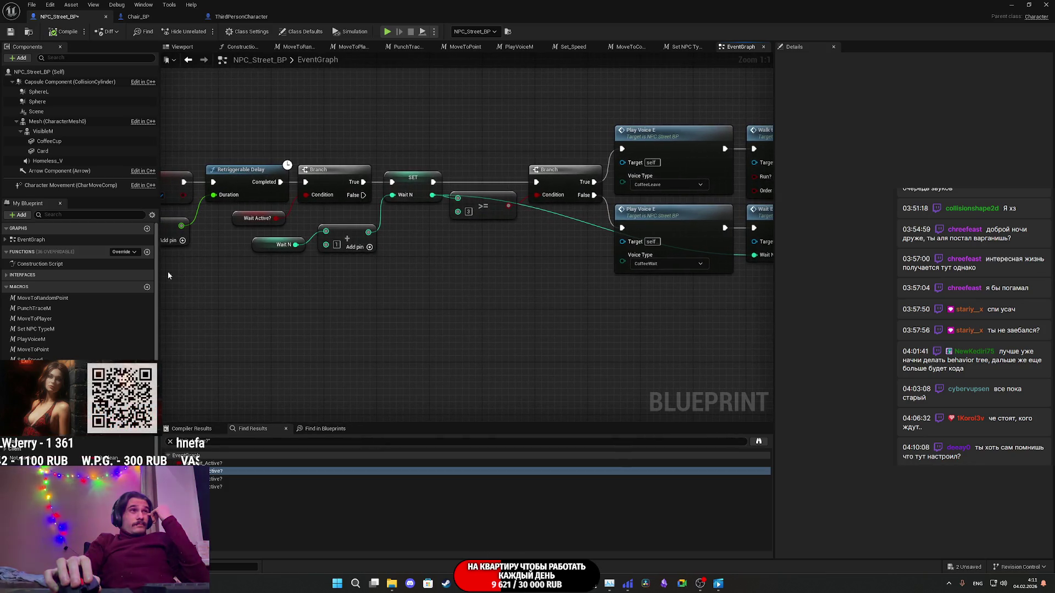
pyautogui.moveTo(484, 282)
pyautogui.mouseDown()
pyautogui.moveTo(698, 306)
pyautogui.moveTo(351, 280)
pyautogui.moveTo(339, 278)
pyautogui.moveTo(337, 263)
pyautogui.moveTo(720, 306)
pyautogui.moveTo(823, 303)
pyautogui.moveTo(377, 266)
pyautogui.moveTo(386, 265)
pyautogui.moveTo(546, 282)
pyautogui.moveTo(333, 273)
pyautogui.mouseUp()
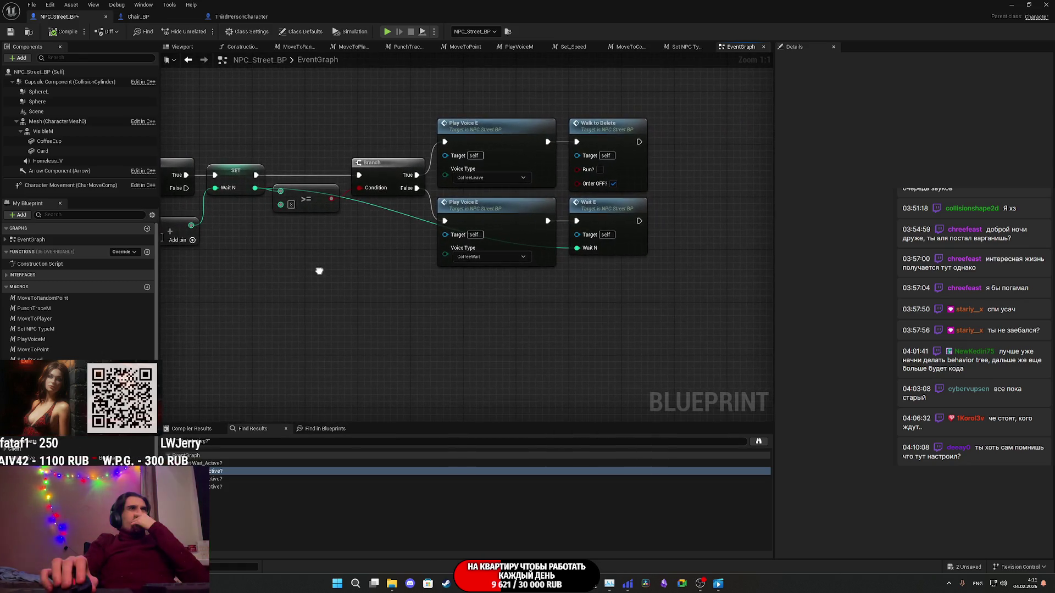
pyautogui.moveTo(323, 270)
pyautogui.mouseDown()
pyautogui.moveTo(596, 291)
pyautogui.moveTo(433, 280)
pyautogui.moveTo(591, 286)
pyautogui.moveTo(440, 261)
pyautogui.moveTo(471, 259)
pyautogui.moveTo(754, 278)
pyautogui.mouseUp()
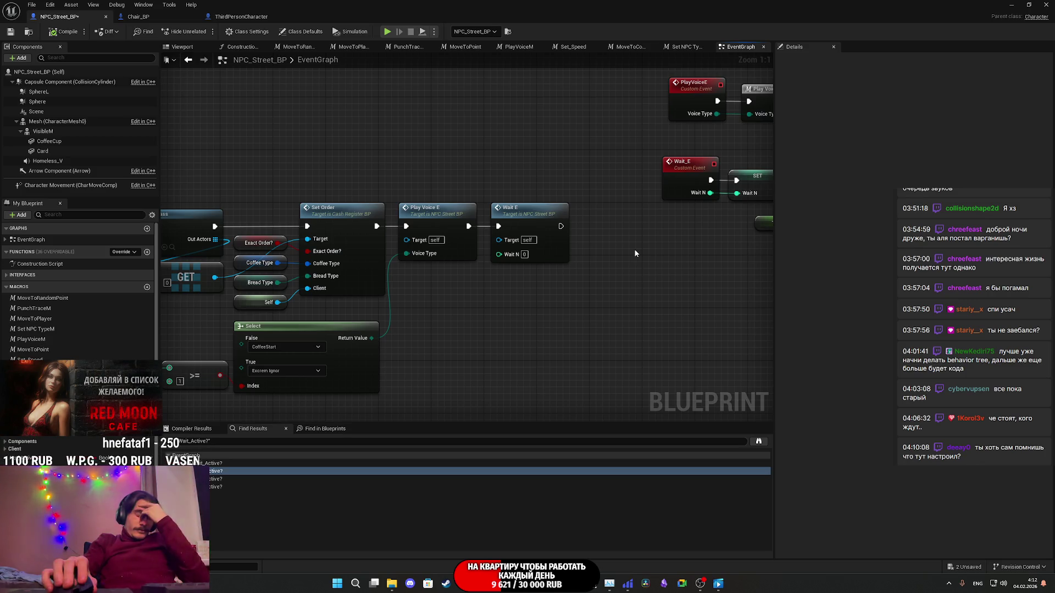
pyautogui.moveTo(635, 249); pyautogui.dragTo(629, 255)
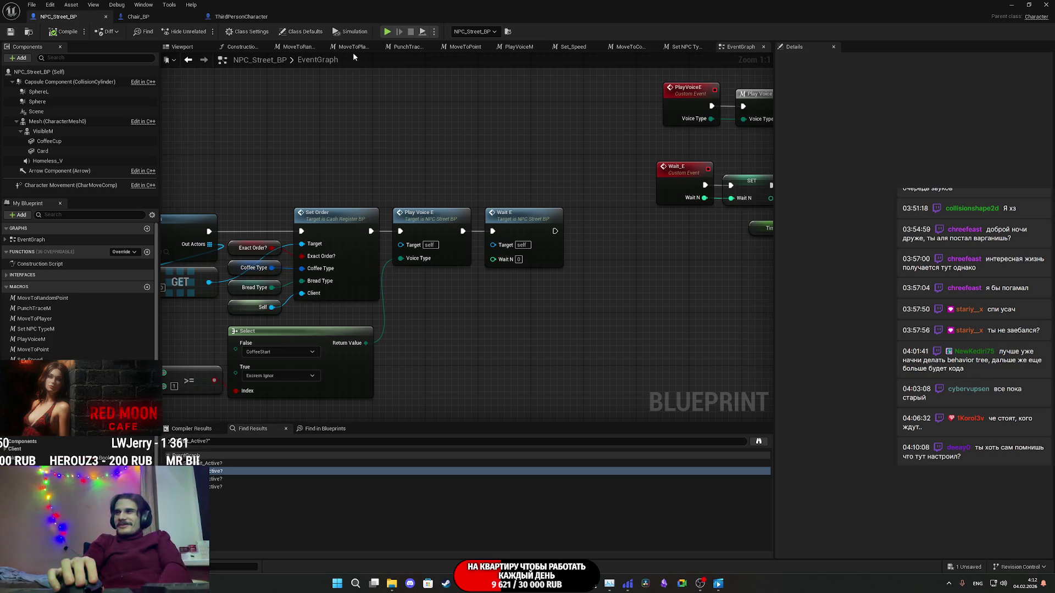
# Step: Glance at the Chair_BP and ThirdPersonCharacter graphs, then close the Blueprint editor
pyautogui.click(176, 19)
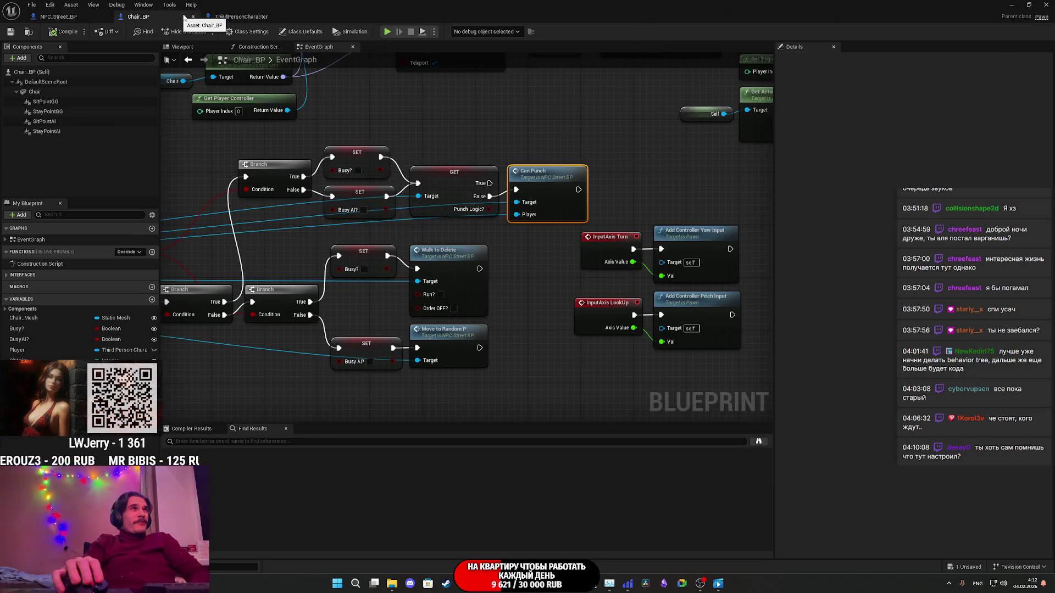
pyautogui.click(244, 15)
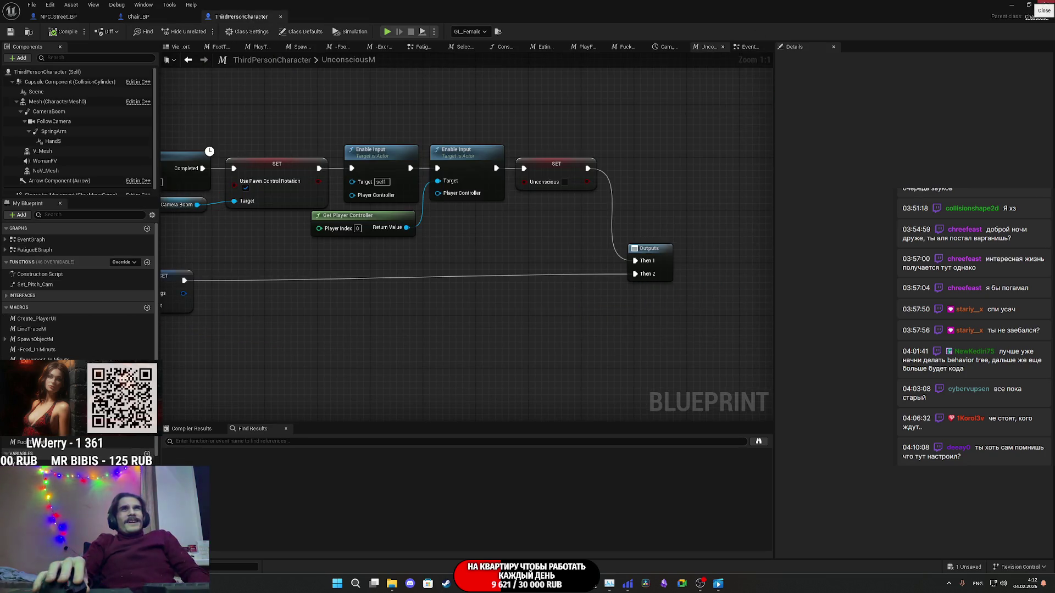
pyautogui.click(1045, 4)
# Step: Save all content including ThirdPersonExampleMap and jump the camera into the cafe interior
pyautogui.click(187, 418)
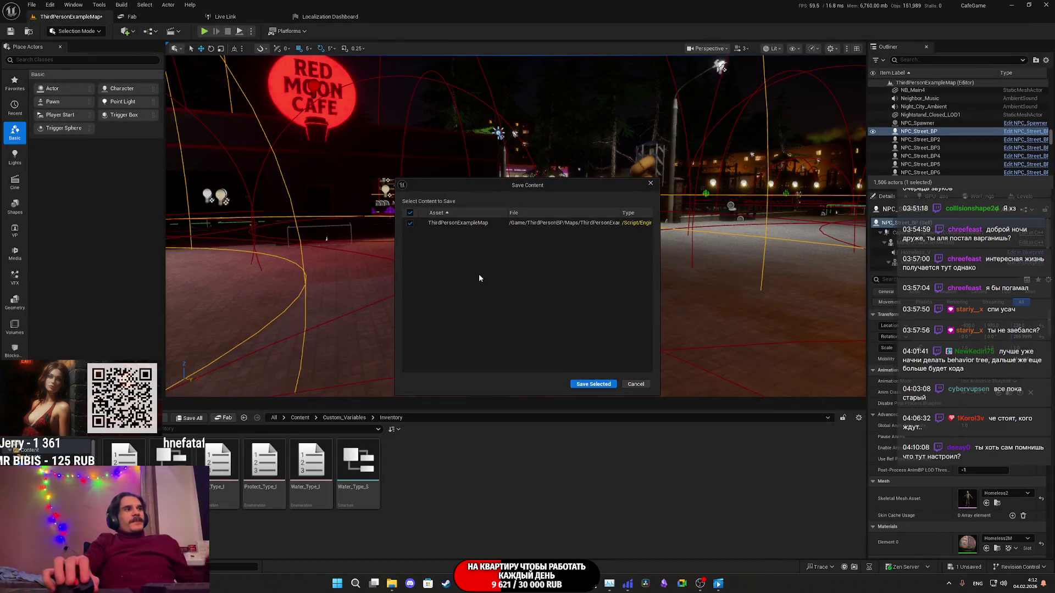
pyautogui.click(593, 384)
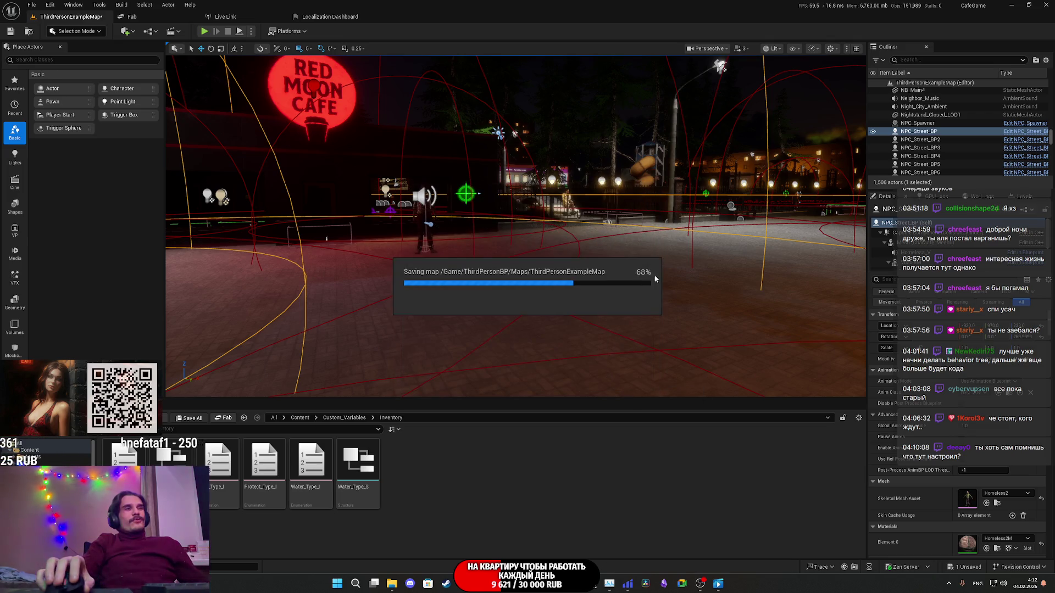
pyautogui.press('1')
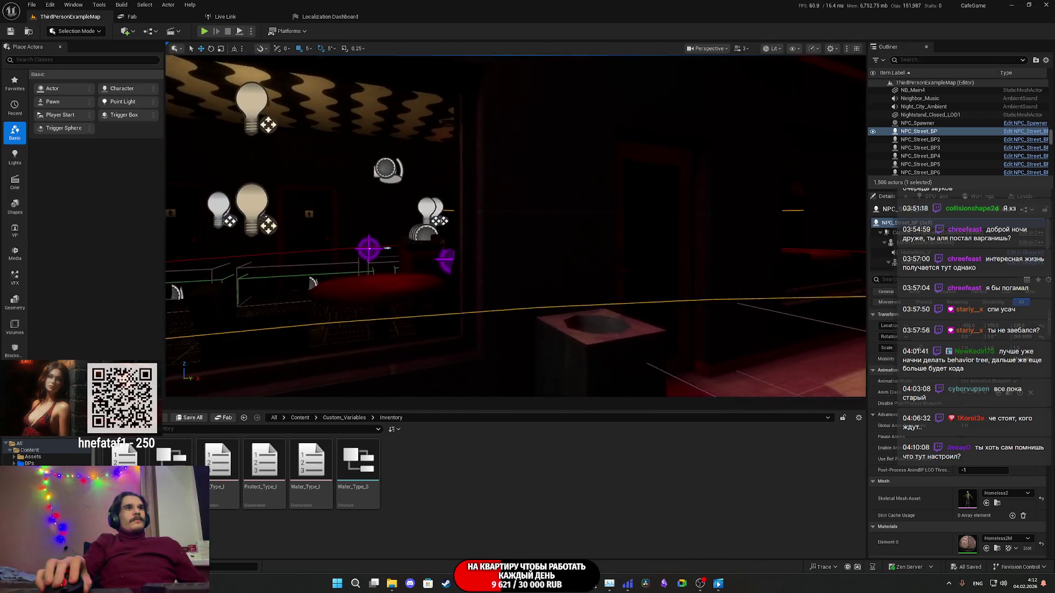